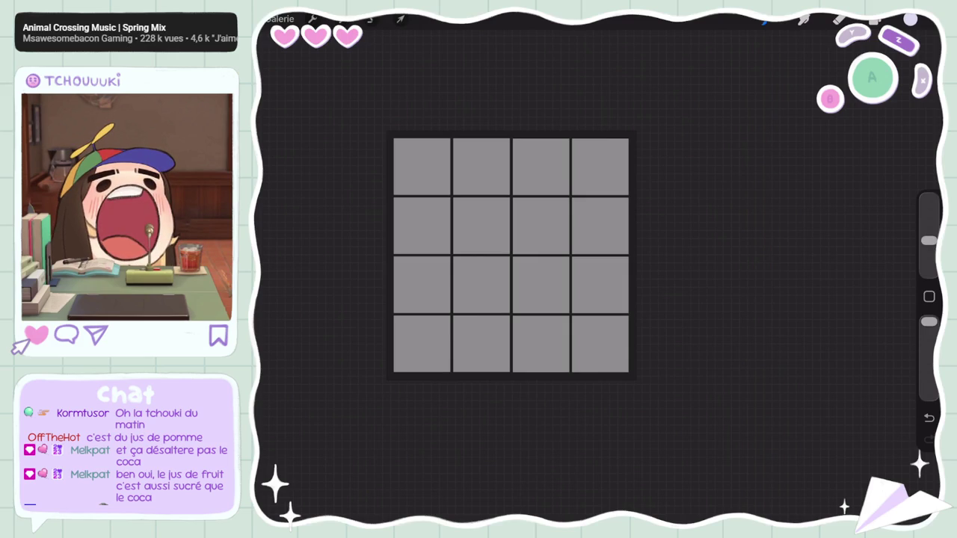
Step: Add a new empty sketch layer above the panel grid and zoom into the grid
{"action": "left_click", "coordinate": [875, 20]}
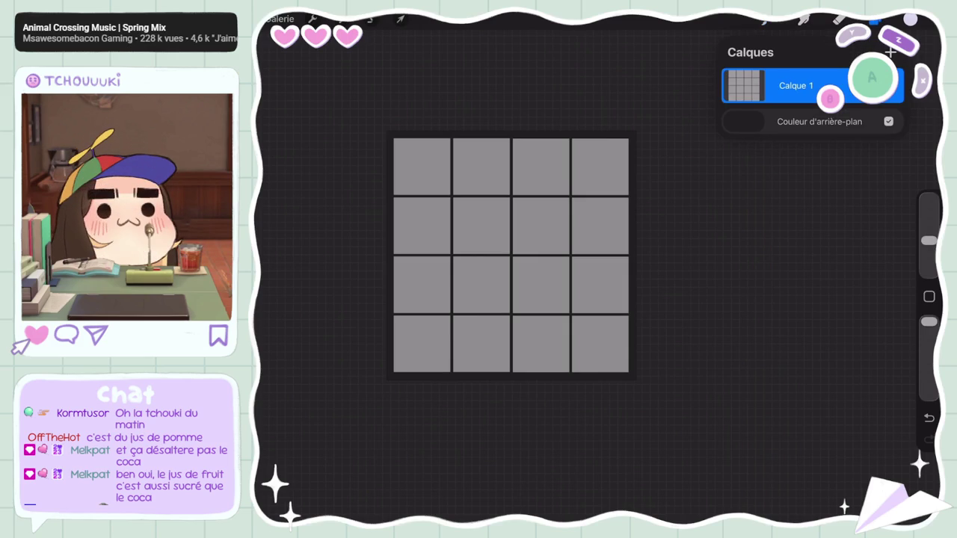
{"action": "left_click", "coordinate": [875, 19]}
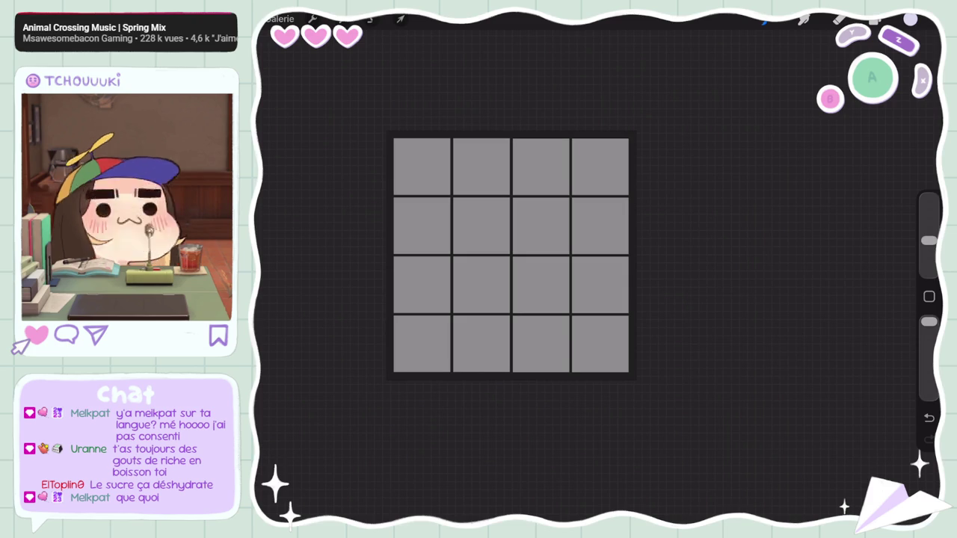
{"action": "scroll", "coordinate": [510, 255], "scroll_direction": "up", "scroll_amount": 3}
{"action": "left_click", "coordinate": [910, 19]}
{"action": "left_click", "coordinate": [910, 19]}
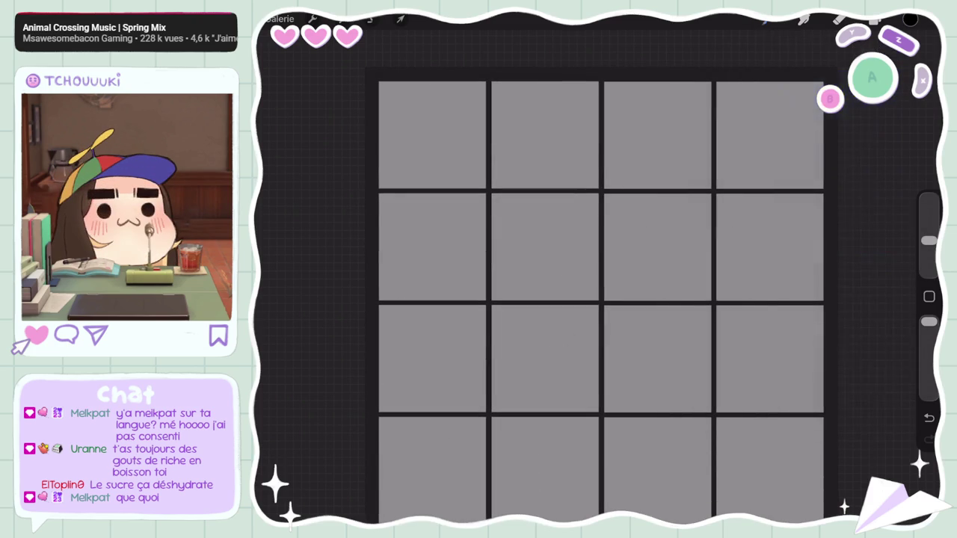
{"action": "left_click", "coordinate": [804, 19]}
{"action": "left_click", "coordinate": [877, 21]}
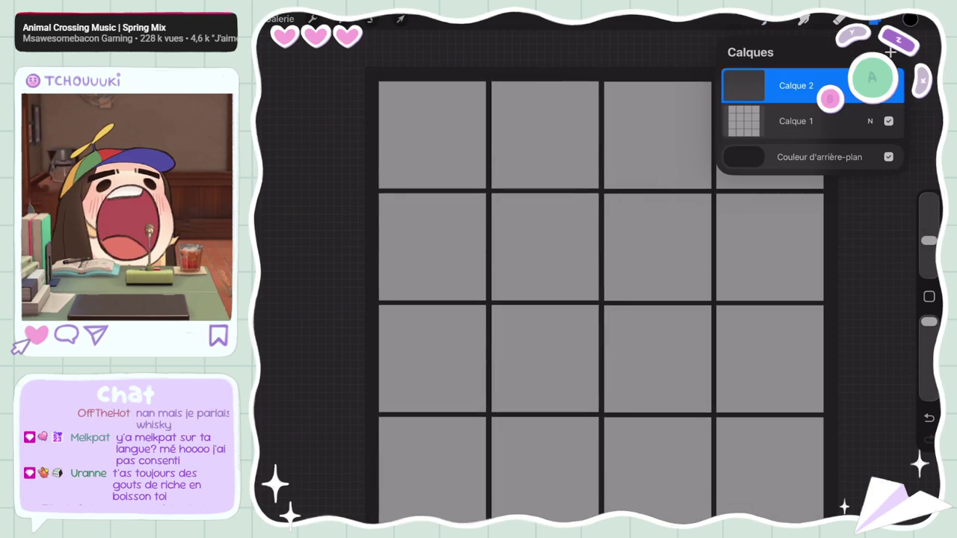
{"action": "left_click", "coordinate": [876, 21]}
{"action": "scroll", "coordinate": [578, 299], "scroll_direction": "down", "scroll_amount": 3}
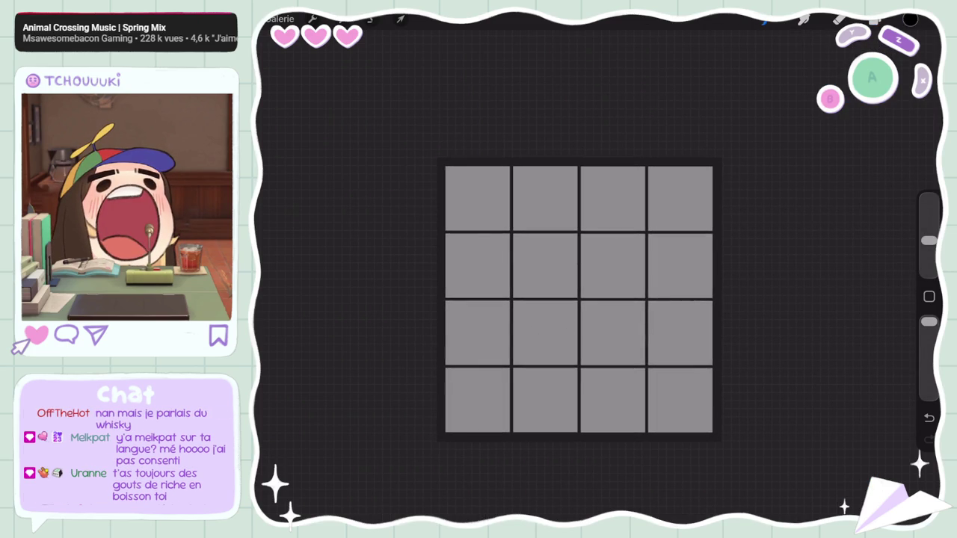
{"action": "scroll", "coordinate": [578, 299], "scroll_direction": "up", "scroll_amount": 3}
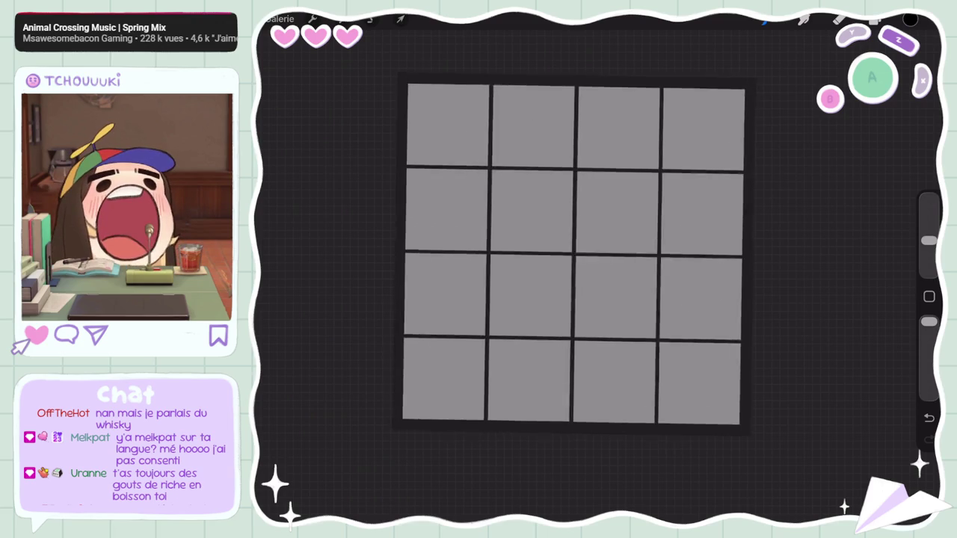
{"action": "scroll", "coordinate": [587, 277], "scroll_direction": "up", "scroll_amount": 2}
Step: Sketch a rough head circle in the top-left panel, redoing the stroke until it closes
{"action": "left_click_drag", "start_coordinate": [441, 101], "coordinate": [437, 102]}
{"action": "scroll", "coordinate": [588, 276], "scroll_direction": "up", "scroll_amount": 3}
{"action": "key", "text": "ctrl+z"}
{"action": "mouse_move", "coordinate": [455, 187]}
{"action": "left_mouse_down"}
{"action": "mouse_move", "coordinate": [591, 146]}
{"action": "mouse_move", "coordinate": [524, 82]}
{"action": "mouse_move", "coordinate": [457, 124]}
{"action": "left_mouse_up"}
{"action": "key", "text": "ctrl+z"}
{"action": "left_click_drag", "start_coordinate": [554, 120], "coordinate": [457, 127]}
{"action": "key", "text": "ctrl+z"}
{"action": "mouse_move", "coordinate": [587, 127]}
{"action": "left_mouse_down"}
{"action": "mouse_move", "coordinate": [523, 260]}
{"action": "mouse_move", "coordinate": [458, 123]}
{"action": "left_mouse_up"}
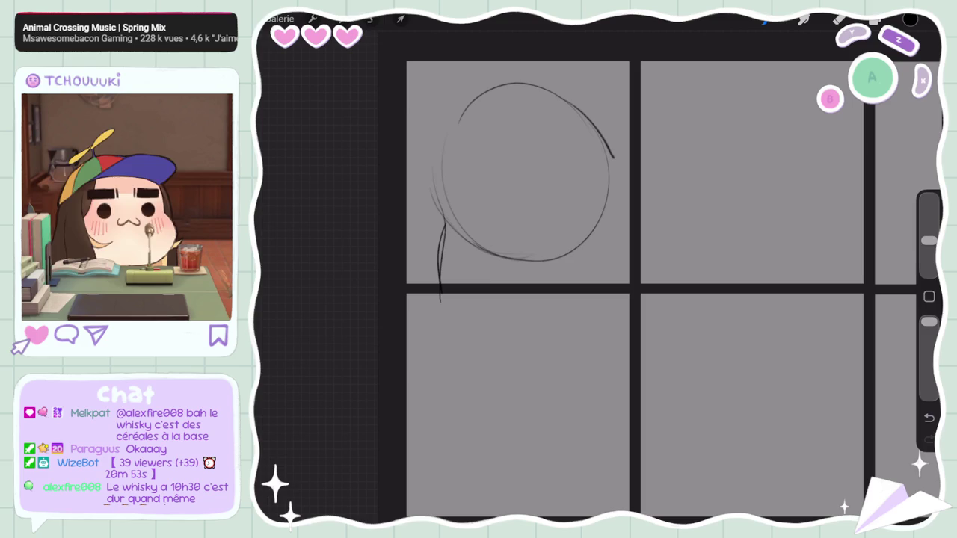
Step: Rework the circle's top-right arc and upper-left side with extra pencil strokes
{"action": "left_click_drag", "start_coordinate": [607, 148], "coordinate": [646, 176]}
{"action": "key", "text": "ctrl+z"}
{"action": "left_click_drag", "start_coordinate": [543, 82], "coordinate": [600, 133]}
{"action": "left_click_drag", "start_coordinate": [524, 83], "coordinate": [442, 166]}
{"action": "key", "text": "ctrl+z"}
{"action": "left_click_drag", "start_coordinate": [478, 92], "coordinate": [440, 174]}
{"action": "left_click_drag", "start_coordinate": [471, 93], "coordinate": [433, 183]}
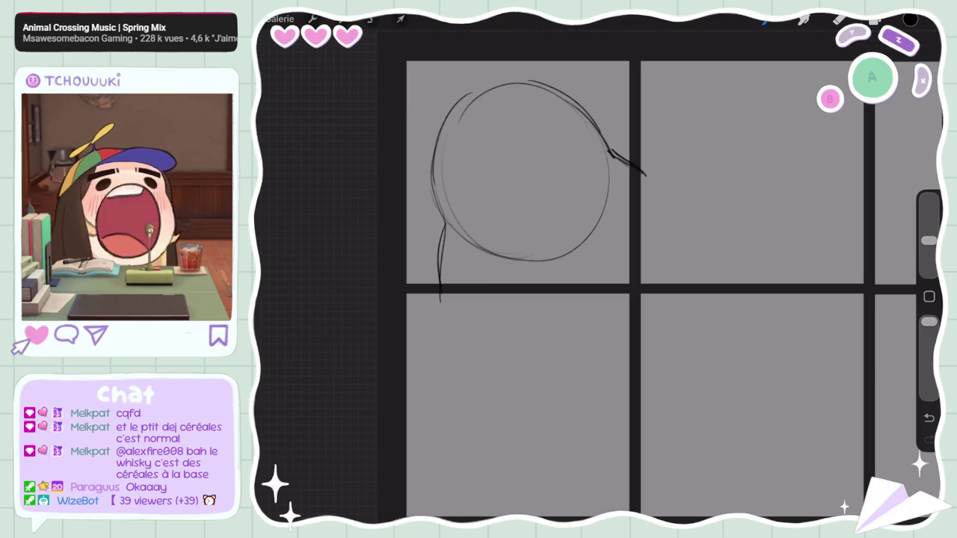
{"action": "left_click_drag", "start_coordinate": [436, 150], "coordinate": [432, 179]}
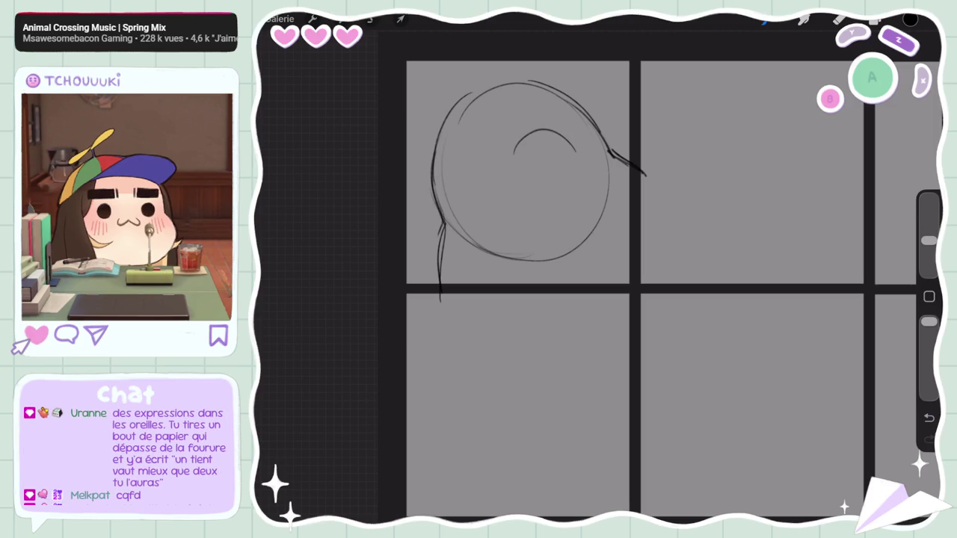
{"action": "key", "text": "ctrl+z"}
Step: Shift the head sketch slightly left and draw a curled tuft at its top right with a smaller brush
{"action": "left_click", "coordinate": [401, 18]}
{"action": "left_click_drag", "start_coordinate": [538, 190], "coordinate": [521, 191]}
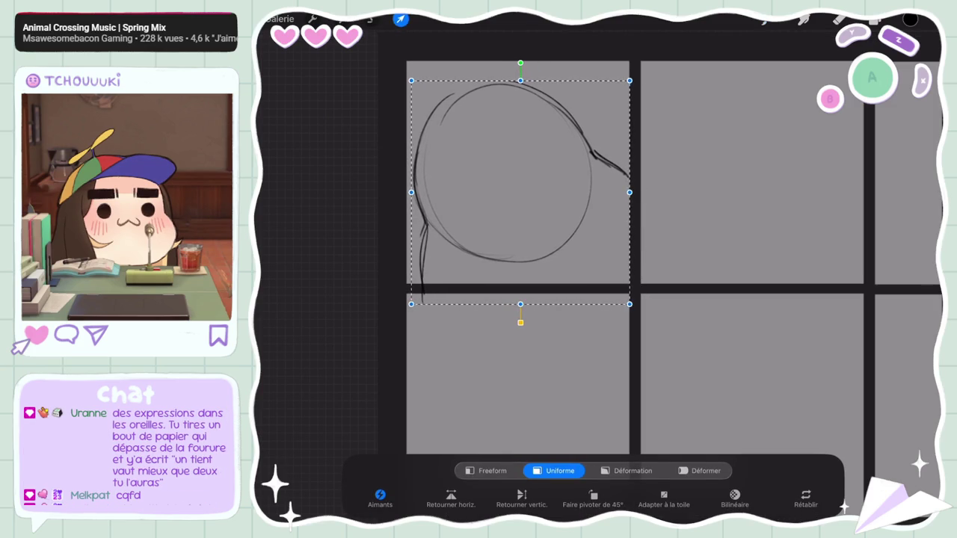
{"action": "left_click", "coordinate": [401, 19]}
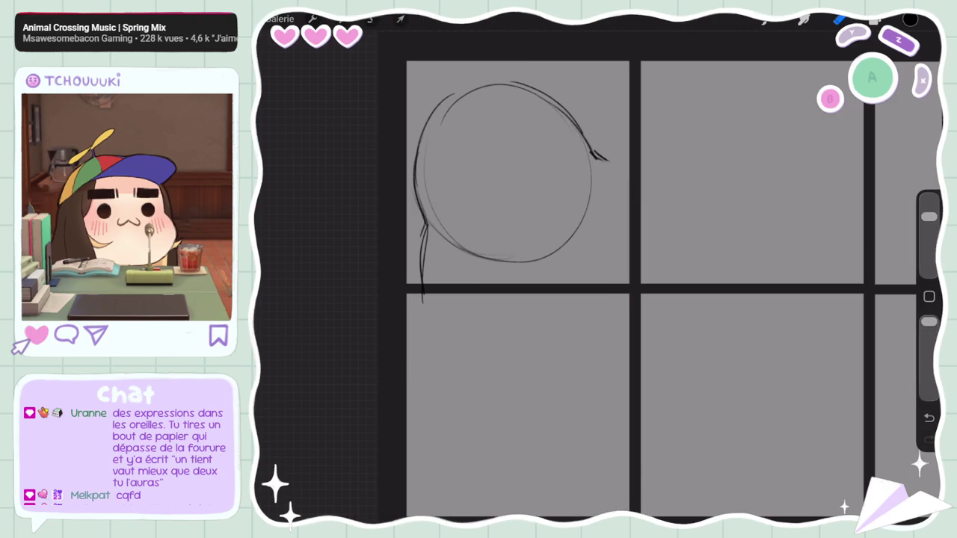
{"action": "left_click_drag", "start_coordinate": [928, 217], "coordinate": [929, 241]}
{"action": "left_click_drag", "start_coordinate": [615, 82], "coordinate": [641, 110]}
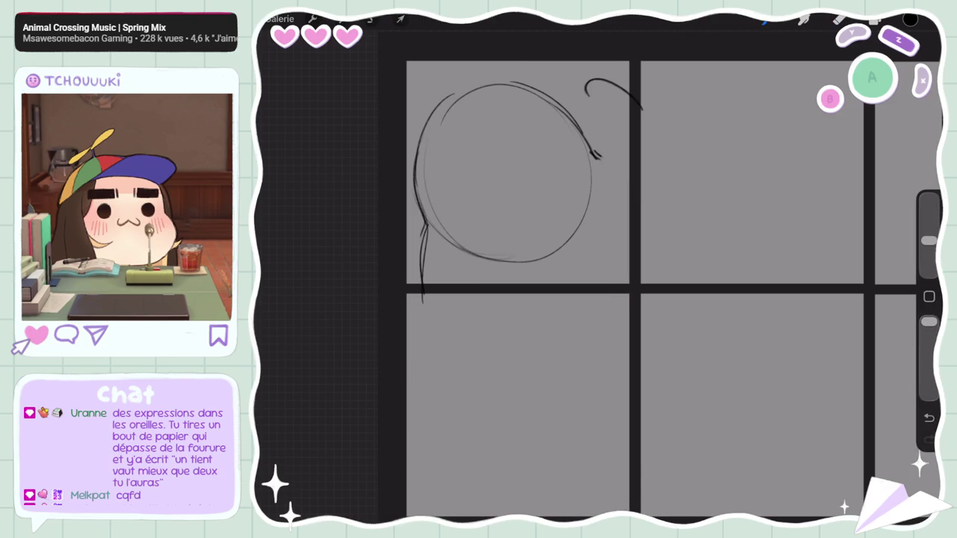
{"action": "key", "text": "ctrl+z"}
{"action": "mouse_move", "coordinate": [566, 77]}
{"action": "left_mouse_down"}
{"action": "mouse_move", "coordinate": [637, 90]}
{"action": "mouse_move", "coordinate": [601, 139]}
{"action": "left_mouse_up"}
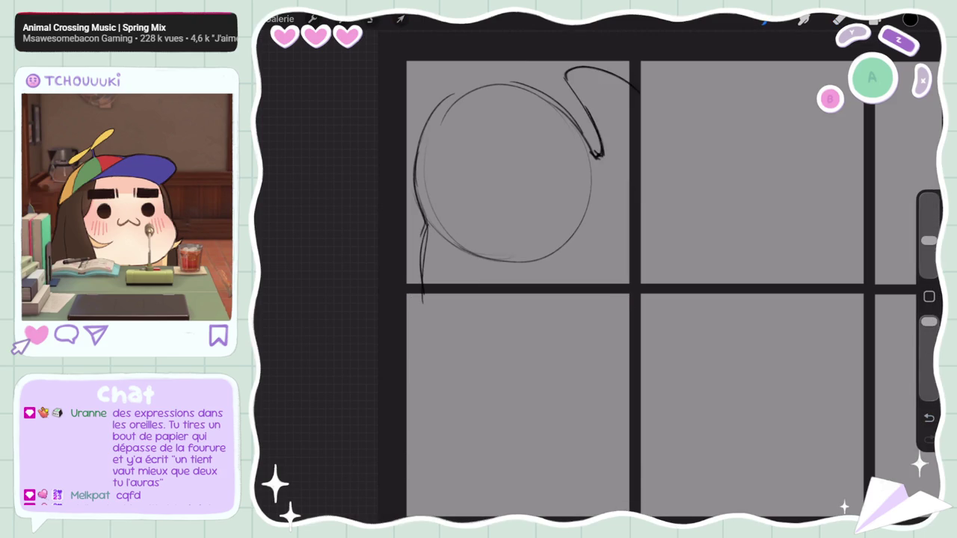
Step: Scale the head sketch down slightly with Transform, then enlarge the brush again
{"action": "left_click", "coordinate": [401, 19]}
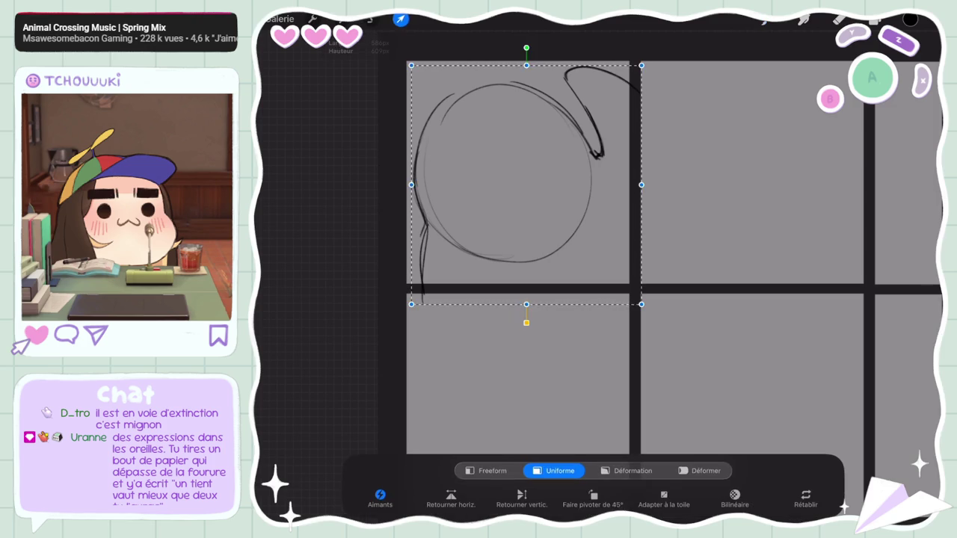
{"action": "left_click_drag", "start_coordinate": [637, 65], "coordinate": [628, 75]}
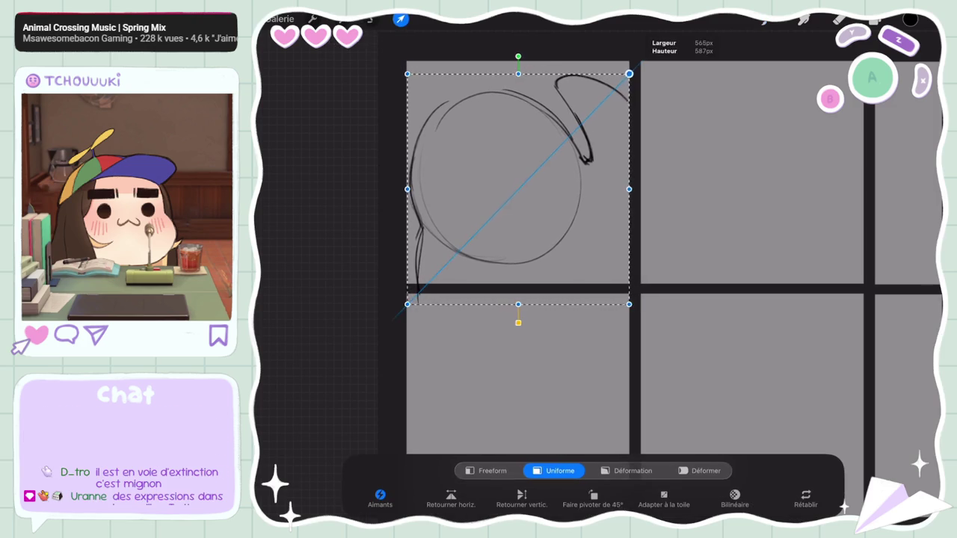
{"action": "left_click", "coordinate": [401, 19]}
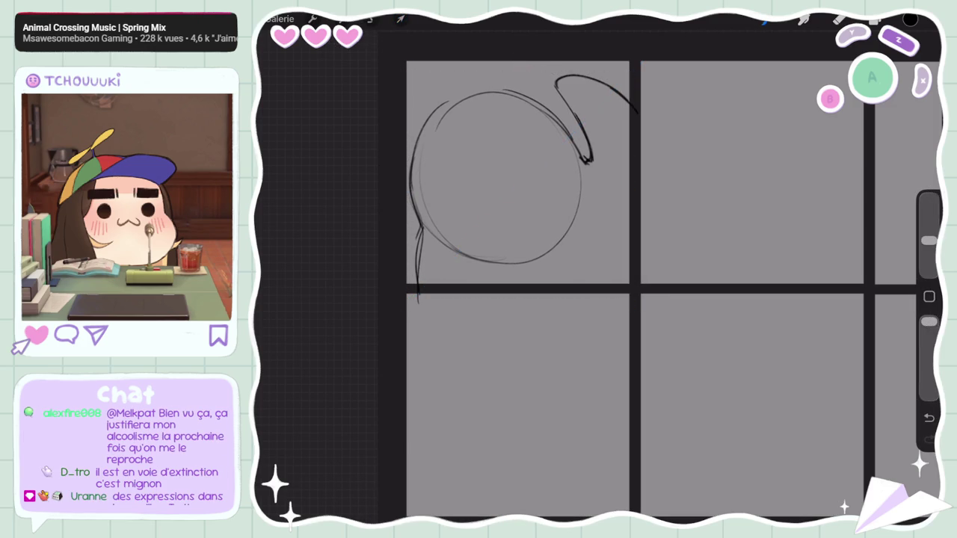
{"action": "left_click_drag", "start_coordinate": [929, 240], "coordinate": [928, 216]}
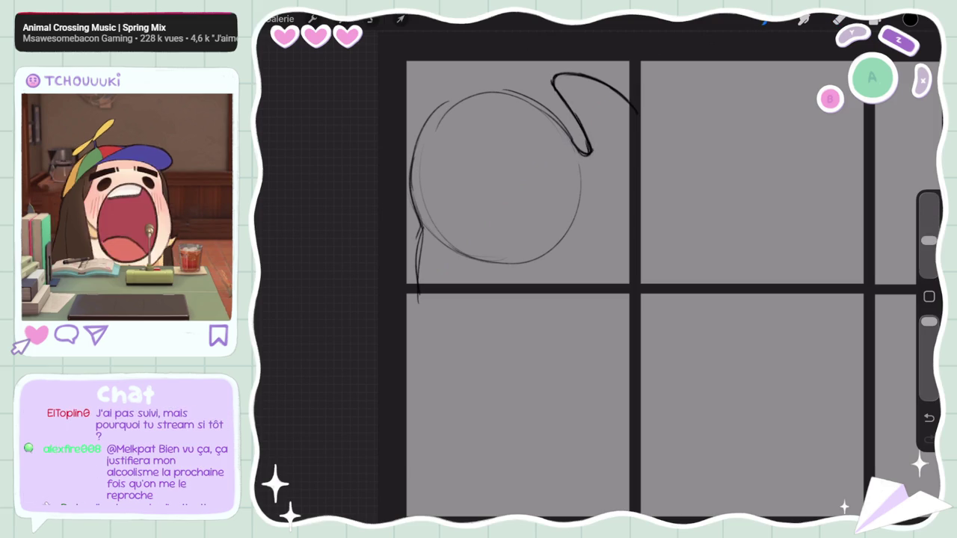
{"action": "left_click_drag", "start_coordinate": [928, 240], "coordinate": [929, 216]}
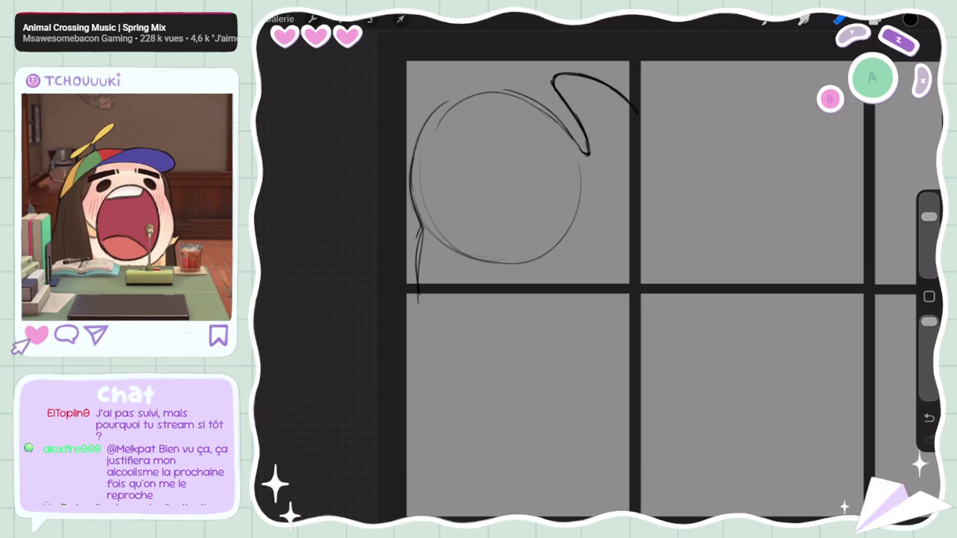
Step: Draw test vertical pencil lines in the second top, top-right and lower-right panels
{"action": "scroll", "coordinate": [591, 292], "scroll_direction": "right", "scroll_amount": 3}
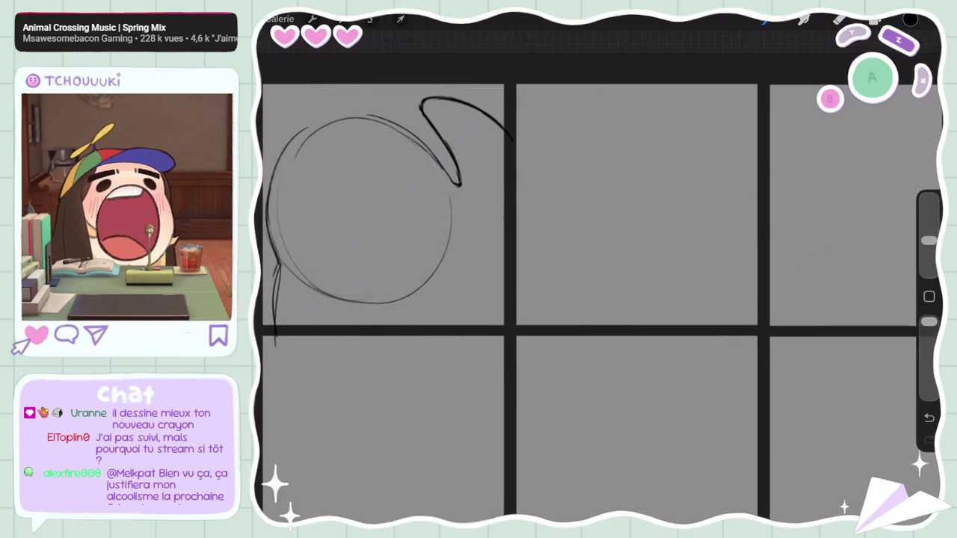
{"action": "mouse_move", "coordinate": [645, 105]}
{"action": "left_mouse_down"}
{"action": "mouse_move", "coordinate": [653, 294]}
{"action": "mouse_move", "coordinate": [598, 305]}
{"action": "left_mouse_up"}
{"action": "left_click_drag", "start_coordinate": [848, 364], "coordinate": [851, 510]}
{"action": "left_click_drag", "start_coordinate": [809, 354], "coordinate": [798, 510]}
{"action": "left_click_drag", "start_coordinate": [816, 142], "coordinate": [801, 292]}
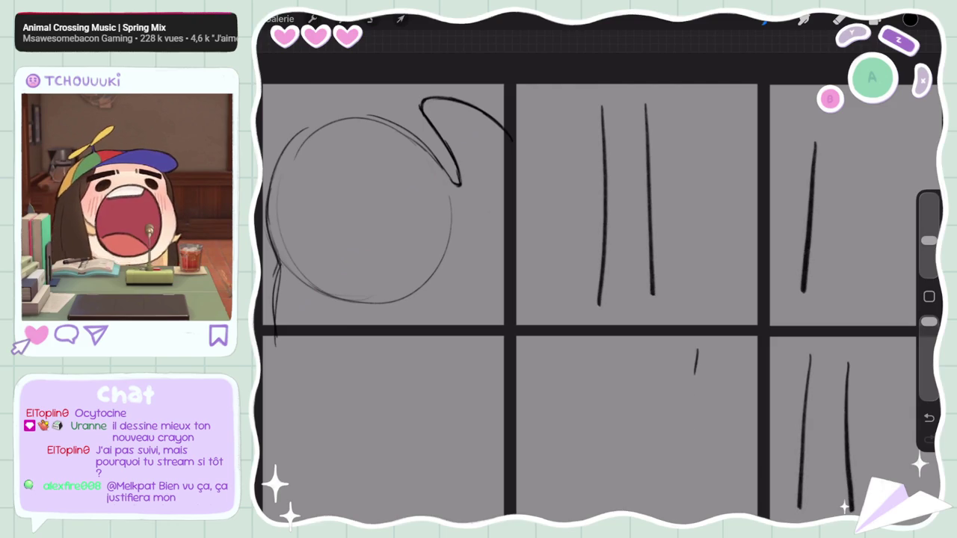
Step: Lower the Crayon HB brush's StreamLine smoothing to 1 %
{"action": "left_click", "coordinate": [804, 19]}
{"action": "left_click", "coordinate": [804, 19]}
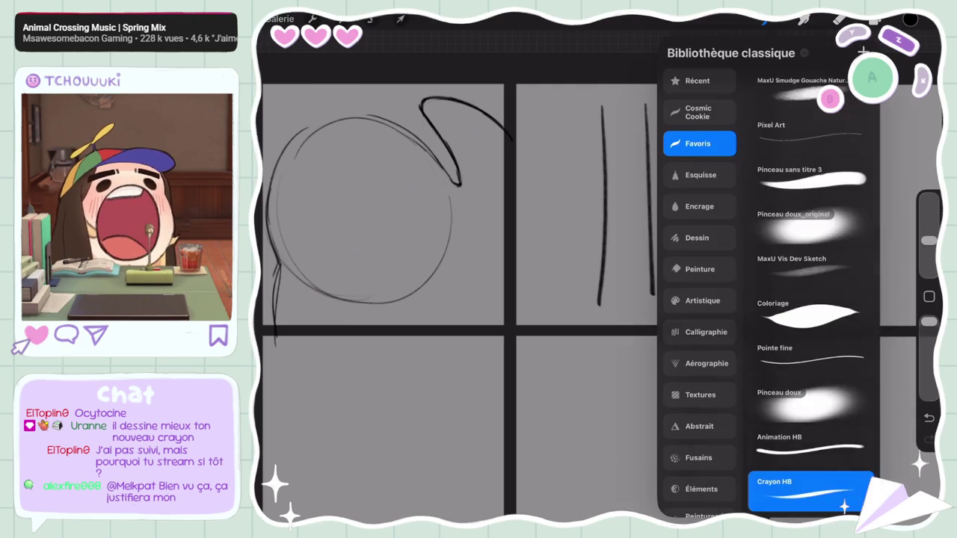
{"action": "left_click", "coordinate": [809, 492]}
{"action": "left_click_drag", "start_coordinate": [523, 63], "coordinate": [429, 63]}
{"action": "left_click", "coordinate": [920, 30]}
{"action": "left_click", "coordinate": [559, 112]}
Step: Draw rows of vertical test lines in the second top and bottom-middle panels
{"action": "left_click_drag", "start_coordinate": [558, 109], "coordinate": [558, 305]}
{"action": "left_click_drag", "start_coordinate": [699, 104], "coordinate": [689, 304]}
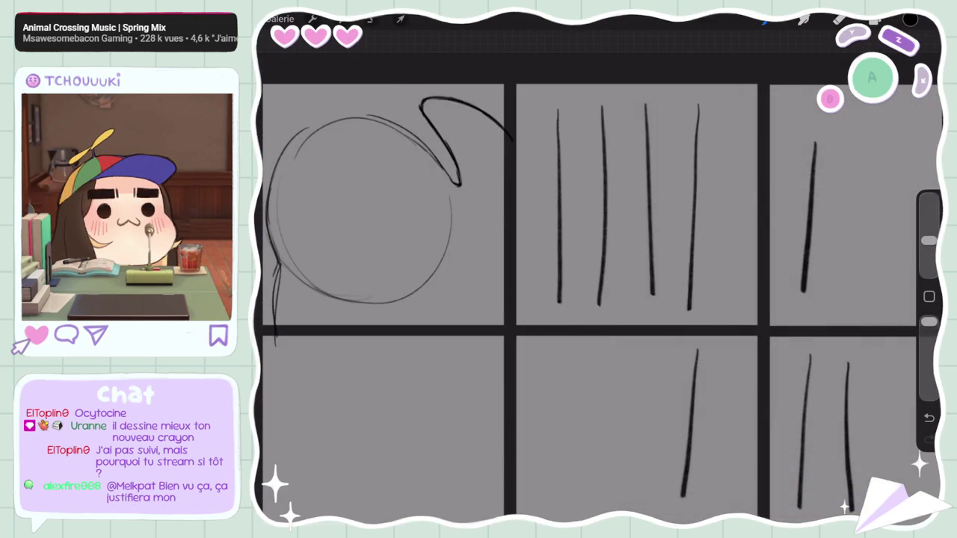
{"action": "left_click_drag", "start_coordinate": [720, 117], "coordinate": [723, 307]}
{"action": "left_click_drag", "start_coordinate": [668, 120], "coordinate": [658, 298]}
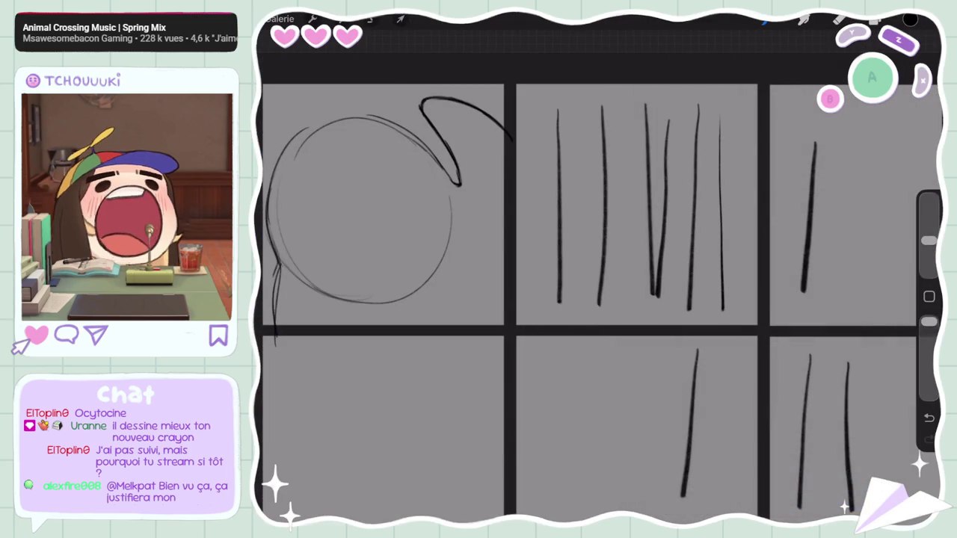
{"action": "left_click_drag", "start_coordinate": [635, 354], "coordinate": [619, 505]}
{"action": "left_click_drag", "start_coordinate": [613, 356], "coordinate": [591, 507]}
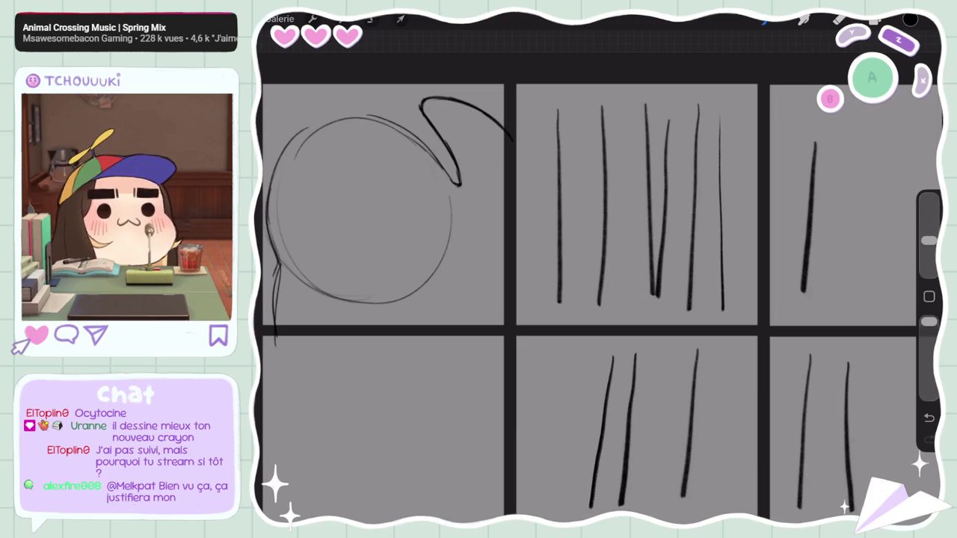
{"action": "left_click_drag", "start_coordinate": [583, 365], "coordinate": [564, 490]}
{"action": "mouse_move", "coordinate": [565, 350]}
{"action": "left_mouse_down"}
{"action": "mouse_move", "coordinate": [544, 499]}
{"action": "mouse_move", "coordinate": [533, 429]}
{"action": "mouse_move", "coordinate": [524, 486]}
{"action": "left_mouse_up"}
{"action": "left_click_drag", "start_coordinate": [664, 351], "coordinate": [653, 493]}
{"action": "left_click_drag", "start_coordinate": [735, 348], "coordinate": [724, 511]}
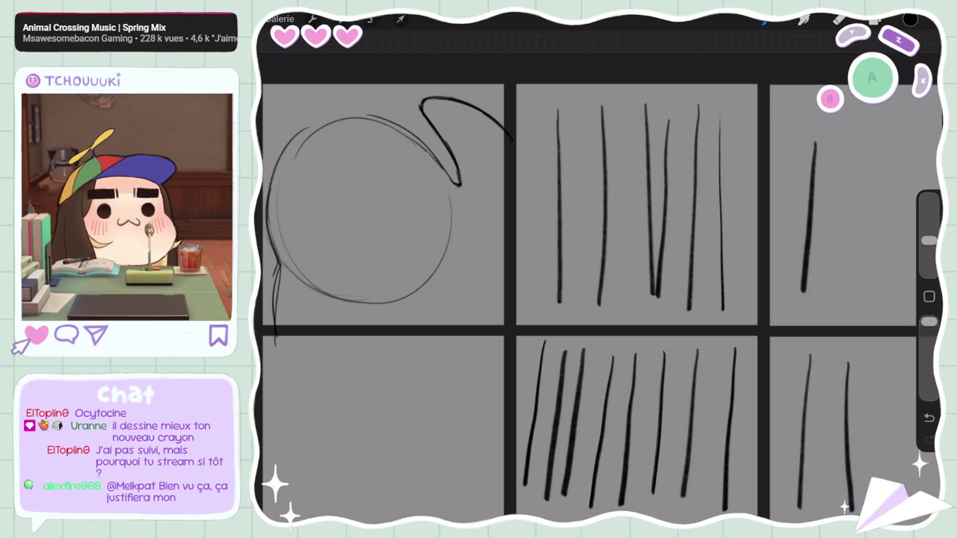
Step: Add slanted test strokes in the top-right panel and long diagonal lines across panels
{"action": "left_click_drag", "start_coordinate": [854, 132], "coordinate": [831, 305]}
{"action": "left_click_drag", "start_coordinate": [880, 120], "coordinate": [856, 283]}
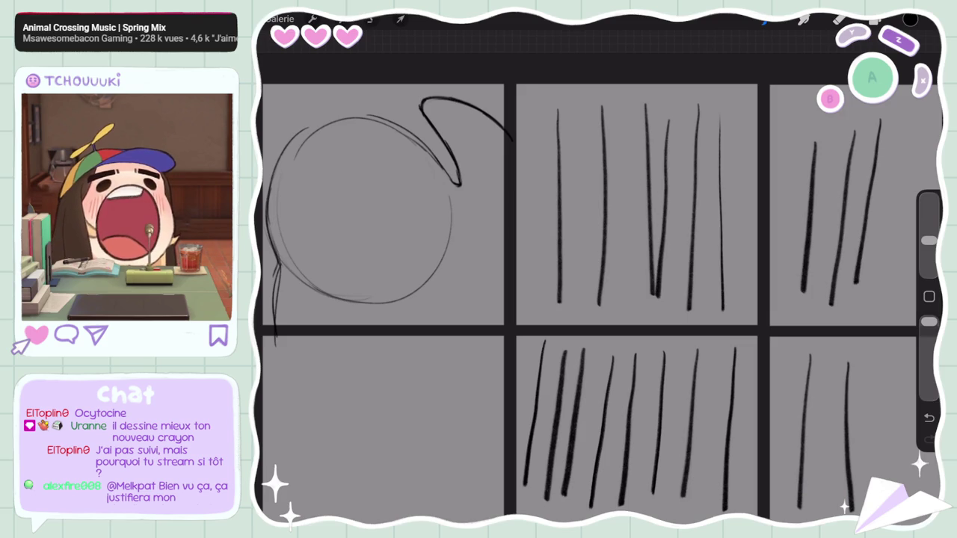
{"action": "left_click_drag", "start_coordinate": [833, 114], "coordinate": [818, 235]}
{"action": "left_click_drag", "start_coordinate": [893, 96], "coordinate": [876, 243]}
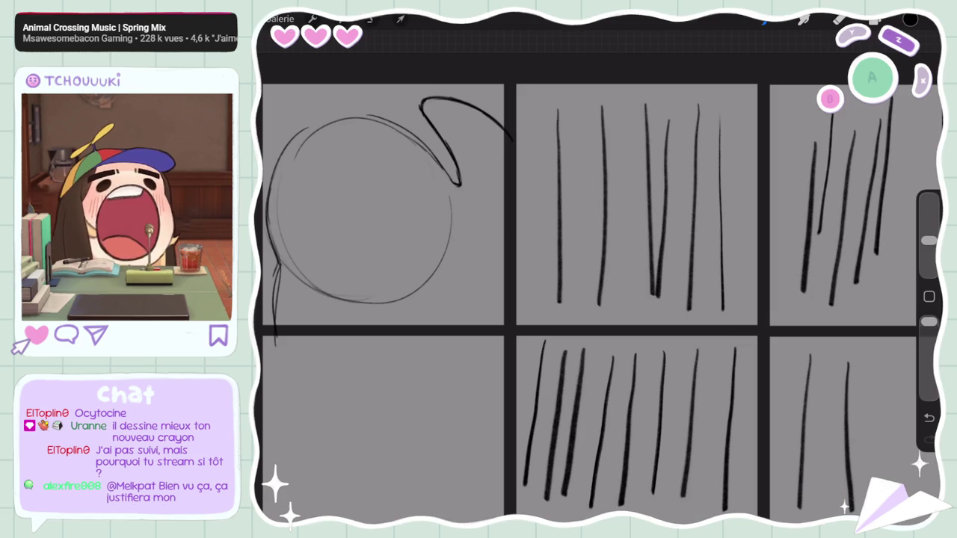
{"action": "left_click_drag", "start_coordinate": [868, 104], "coordinate": [845, 251]}
{"action": "left_click_drag", "start_coordinate": [795, 95], "coordinate": [776, 247]}
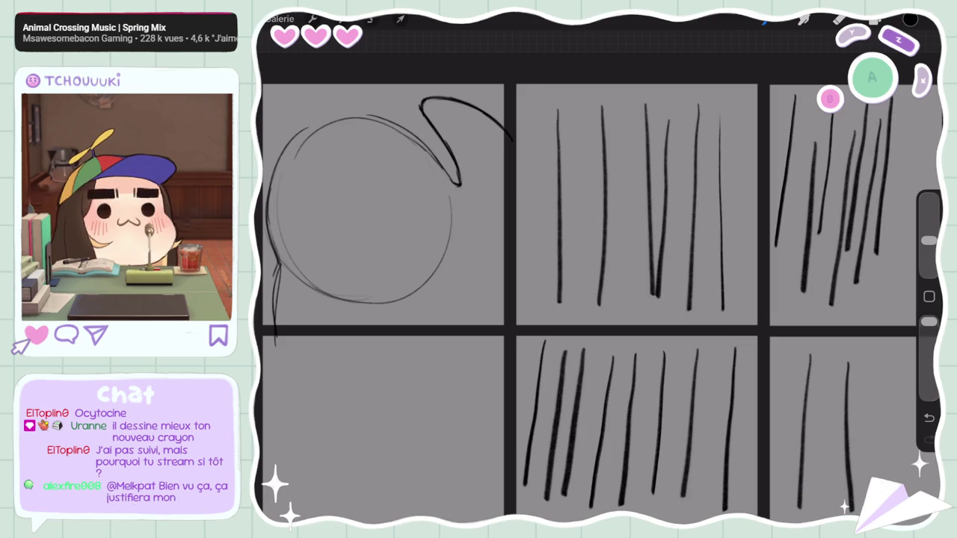
{"action": "left_click_drag", "start_coordinate": [812, 99], "coordinate": [789, 283]}
{"action": "left_click_drag", "start_coordinate": [742, 160], "coordinate": [739, 288]}
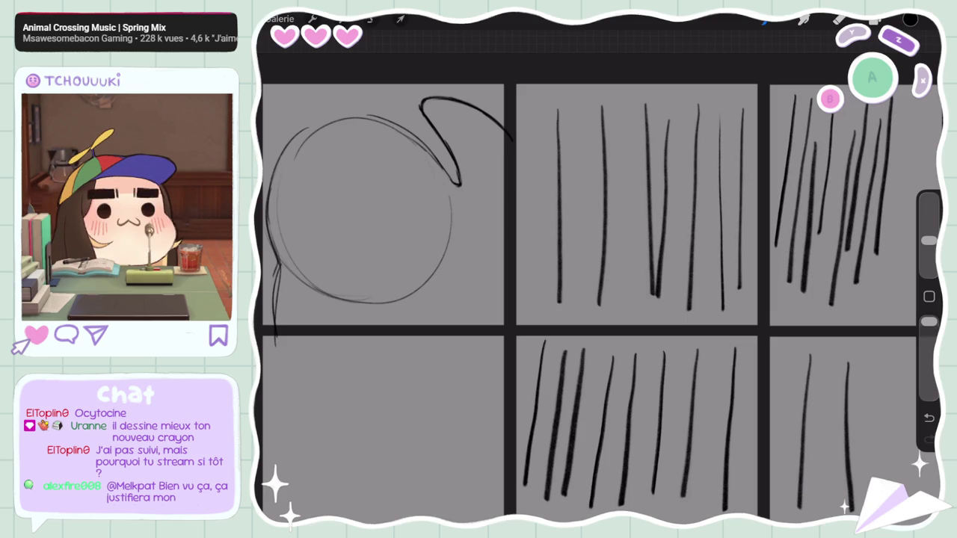
{"action": "left_click_drag", "start_coordinate": [441, 178], "coordinate": [662, 326]}
{"action": "left_click_drag", "start_coordinate": [613, 348], "coordinate": [386, 219]}
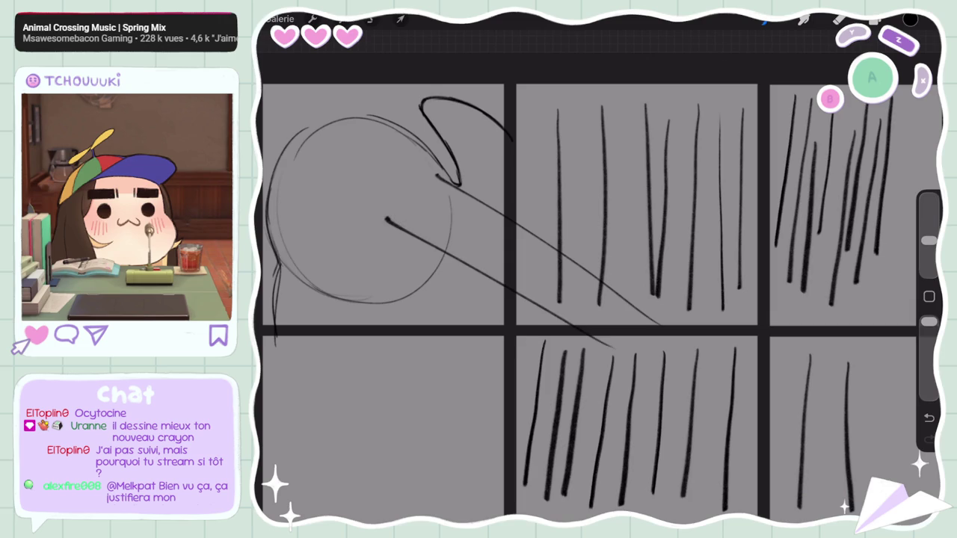
{"action": "left_click_drag", "start_coordinate": [604, 395], "coordinate": [404, 280]}
Step: Undo every test stroke so only the head sketch remains in panel one
{"action": "key", "text": "ctrl+z"}
{"action": "key", "text": "ctrl+z"}
{"action": "key", "text": "ctrl+z"}
{"action": "key", "text": "ctrl+z"}
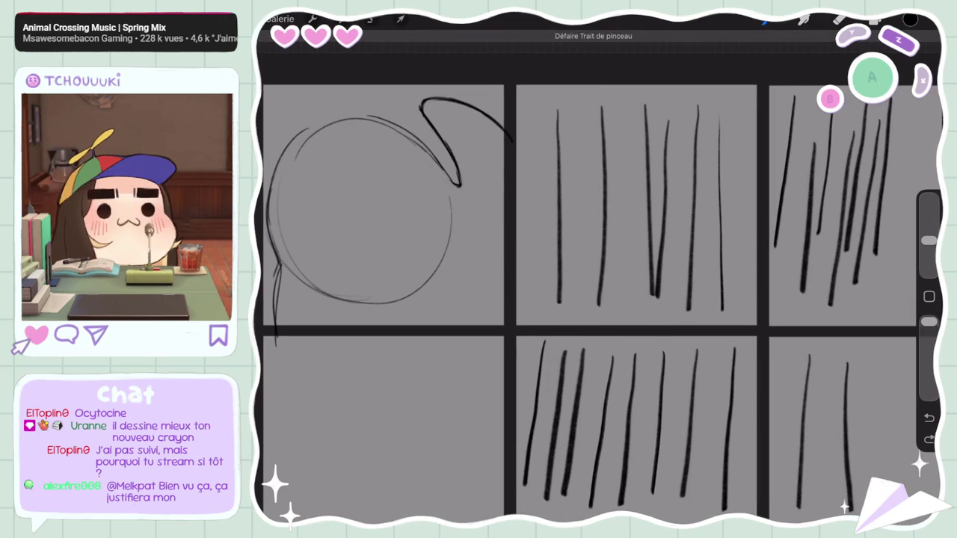
{"action": "key", "text": "ctrl+z"}
{"action": "key", "text": "ctrl+z"}
{"action": "key", "text": "ctrl+z"}
{"action": "key", "text": "ctrl+z"}
{"action": "key", "text": "ctrl+z"}
{"action": "key", "text": "ctrl+z"}
{"action": "key", "text": "ctrl+z"}
{"action": "key", "text": "ctrl+z"}
{"action": "key", "text": "ctrl+z"}
{"action": "key", "text": "ctrl+z"}
{"action": "key", "text": "ctrl+z"}
{"action": "key", "text": "ctrl+z"}
{"action": "key", "text": "ctrl+z"}
{"action": "key", "text": "ctrl+z"}
{"action": "key", "text": "ctrl+z"}
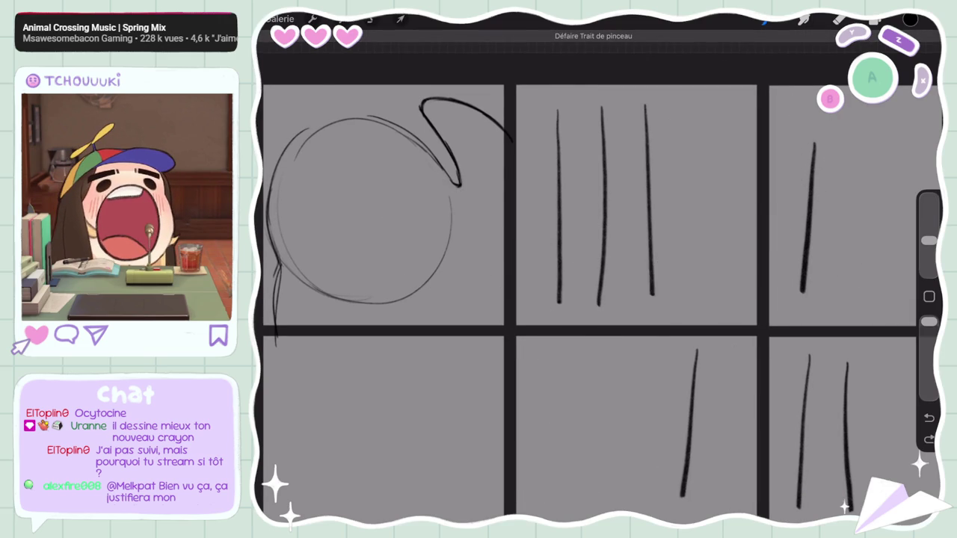
{"action": "key", "text": "ctrl+z"}
{"action": "key", "text": "ctrl+z"}
{"action": "key", "text": "ctrl+z"}
{"action": "key", "text": "ctrl+z"}
{"action": "key", "text": "ctrl+z"}
{"action": "key", "text": "ctrl+z"}
{"action": "key", "text": "ctrl+z"}
{"action": "key", "text": "ctrl+z"}
{"action": "key", "text": "ctrl+z"}
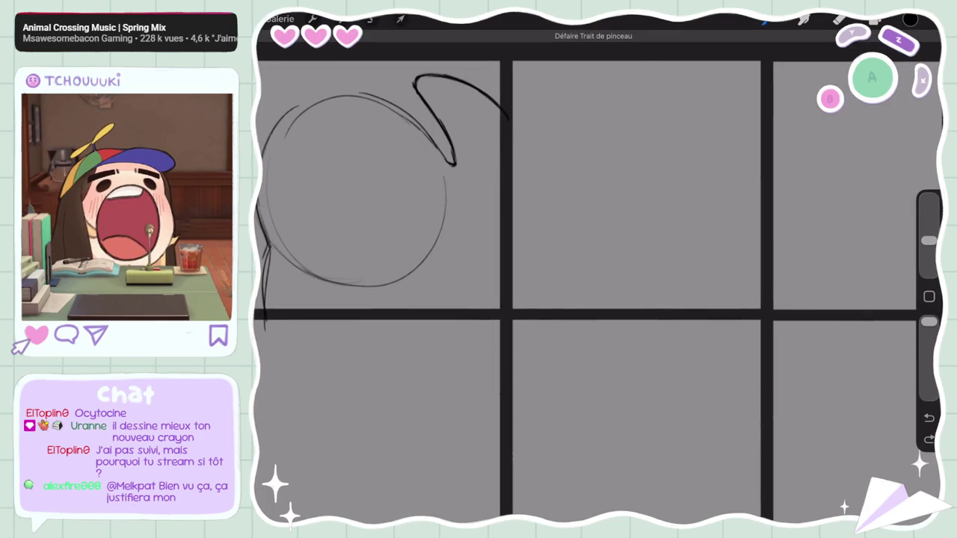
Step: After a wavy test stroke, set Crayon HB's StreamLine to 30 % and pan the grid back into view
{"action": "mouse_move", "coordinate": [556, 107]}
{"action": "left_mouse_down"}
{"action": "mouse_move", "coordinate": [598, 202]}
{"action": "mouse_move", "coordinate": [747, 254]}
{"action": "left_mouse_up"}
{"action": "key", "text": "ctrl+z"}
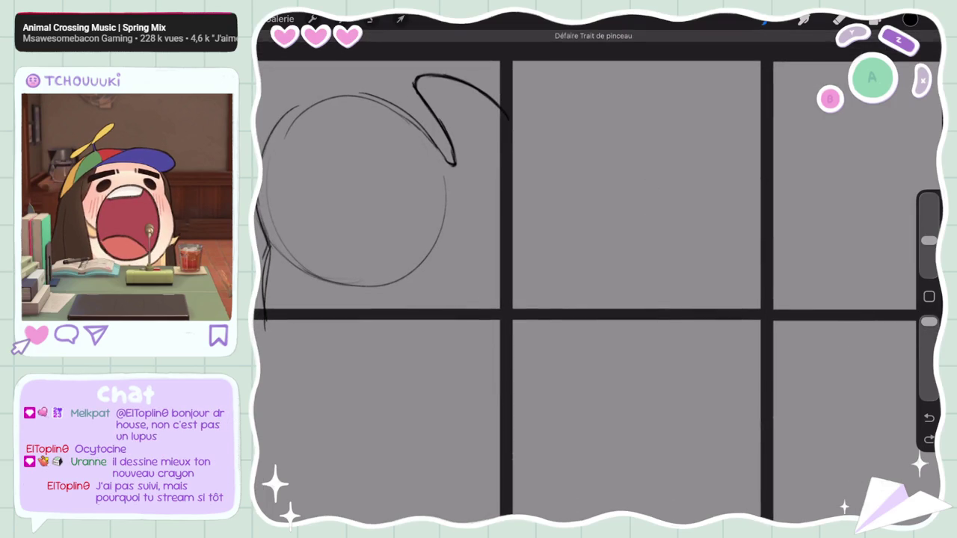
{"action": "left_click", "coordinate": [804, 19]}
{"action": "left_click", "coordinate": [790, 487]}
{"action": "left_click_drag", "start_coordinate": [430, 63], "coordinate": [488, 63]}
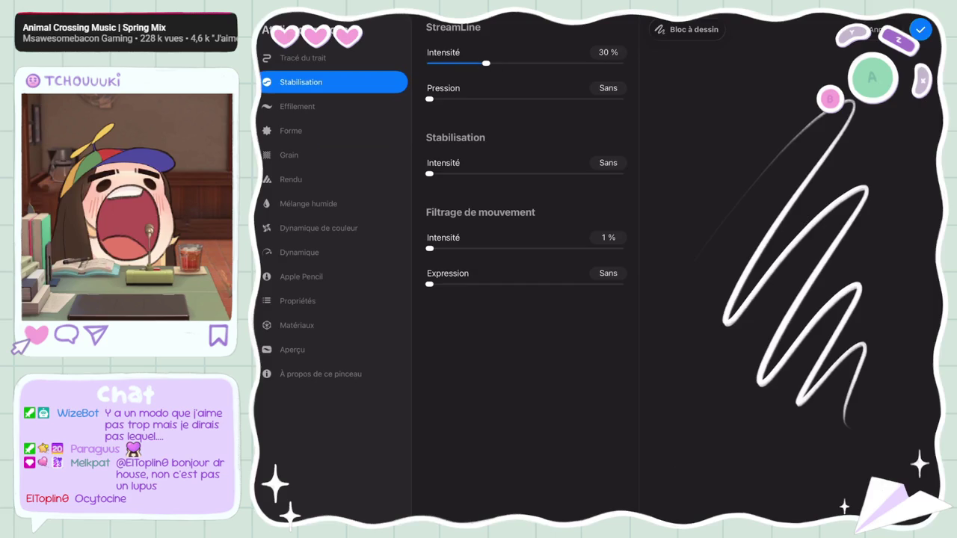
{"action": "left_click", "coordinate": [921, 29]}
{"action": "left_click", "coordinate": [804, 19]}
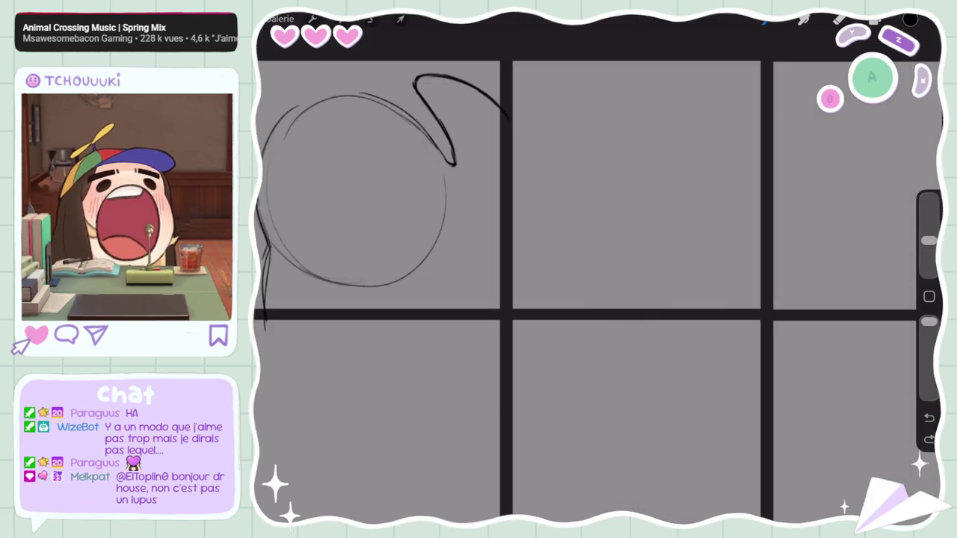
{"action": "left_click", "coordinate": [804, 19]}
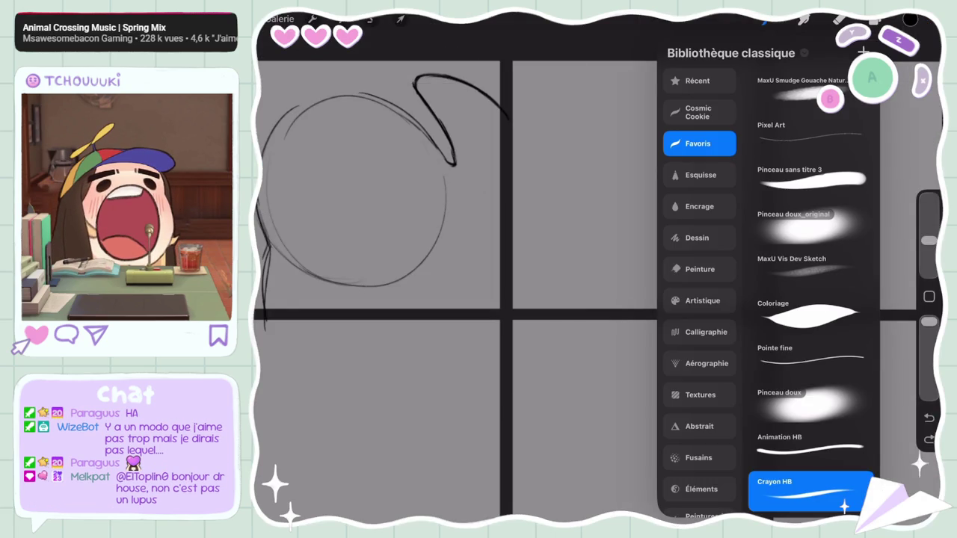
{"action": "left_click", "coordinate": [804, 19]}
{"action": "left_click_drag", "start_coordinate": [449, 225], "coordinate": [575, 261]}
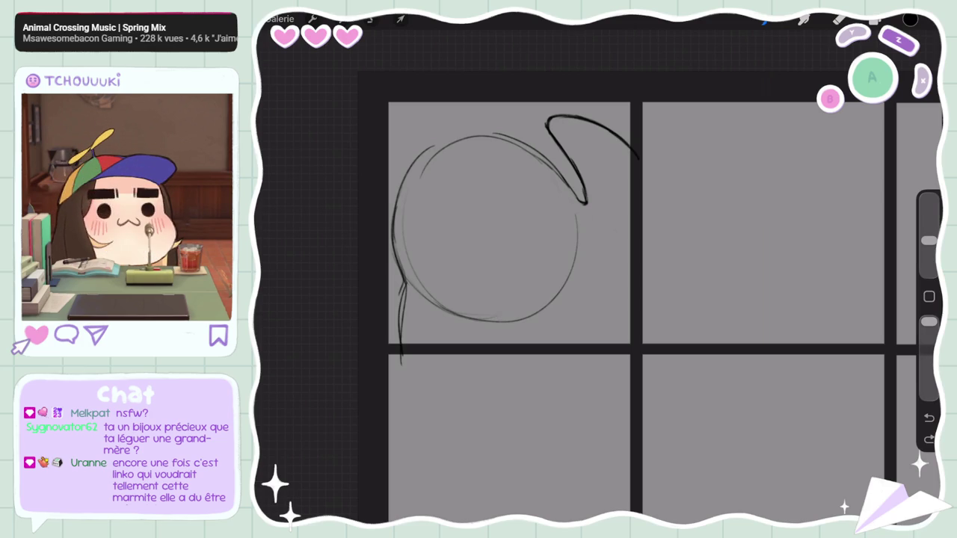
Step: Erase and redraw the hair curl's tip so it ends cleanly
{"action": "left_click", "coordinate": [838, 19]}
{"action": "left_click_drag", "start_coordinate": [587, 205], "coordinate": [580, 193]}
{"action": "left_click", "coordinate": [767, 18]}
{"action": "left_click_drag", "start_coordinate": [524, 147], "coordinate": [585, 190]}
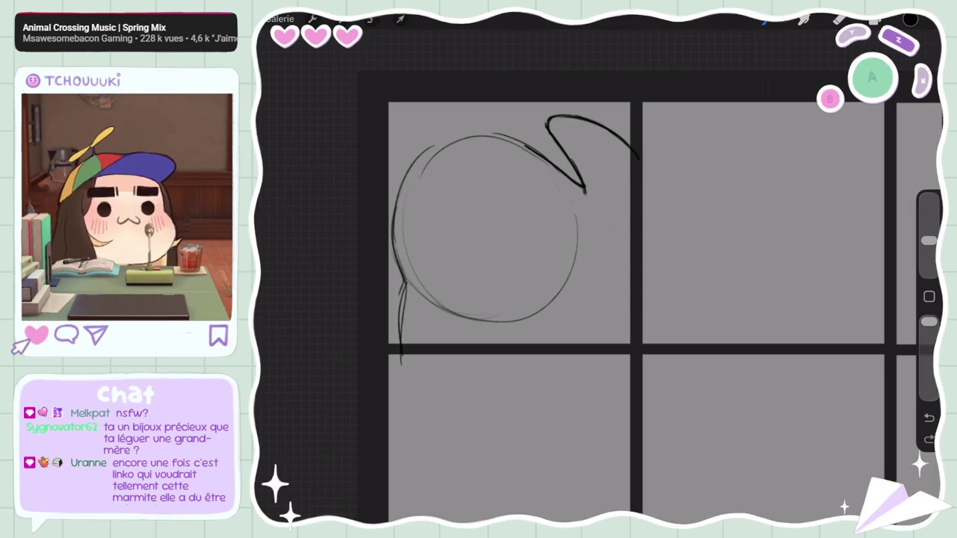
{"action": "left_click", "coordinate": [837, 19]}
{"action": "left_click_drag", "start_coordinate": [586, 195], "coordinate": [585, 184]}
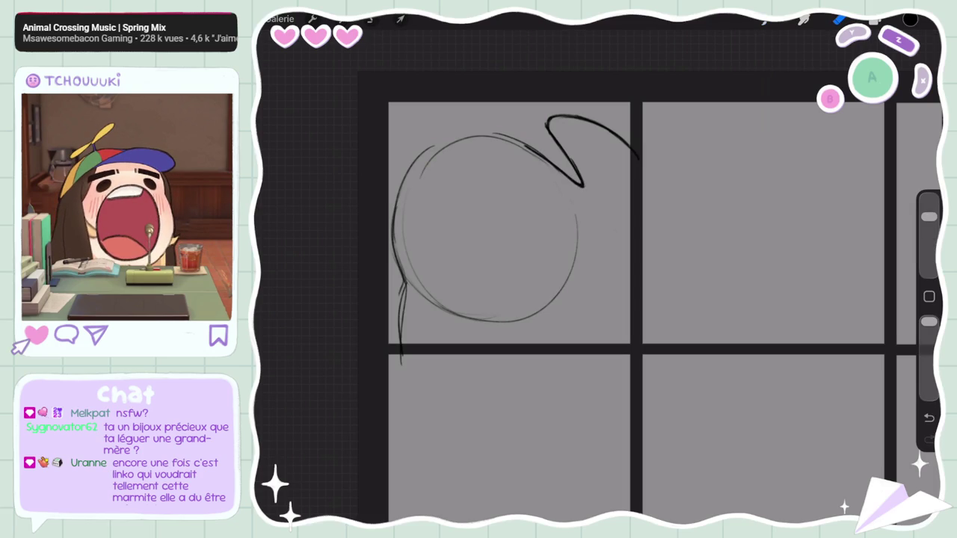
{"action": "scroll", "coordinate": [598, 299], "scroll_direction": "down", "scroll_amount": 3}
{"action": "scroll", "coordinate": [598, 299], "scroll_direction": "up", "scroll_amount": 3}
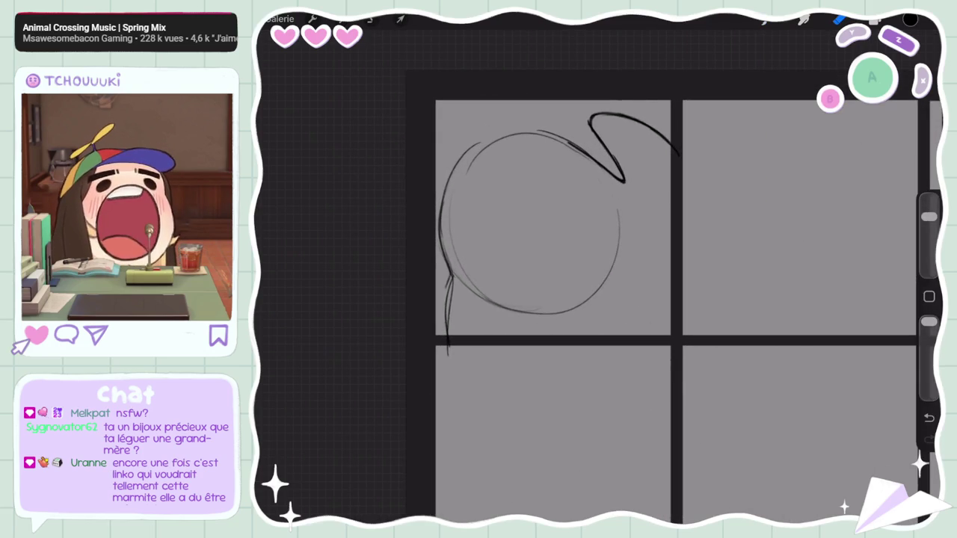
{"action": "scroll", "coordinate": [598, 299], "scroll_direction": "up", "scroll_amount": 1}
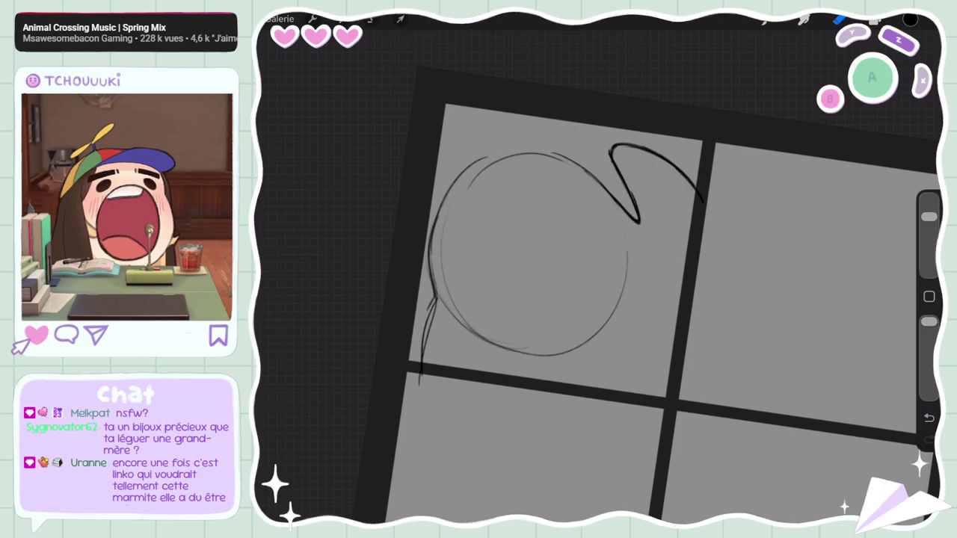
Step: Resize the brush and add ink strokes along the top of the head
{"action": "left_click_drag", "start_coordinate": [930, 217], "coordinate": [929, 241]}
{"action": "left_click_drag", "start_coordinate": [543, 157], "coordinate": [609, 189]}
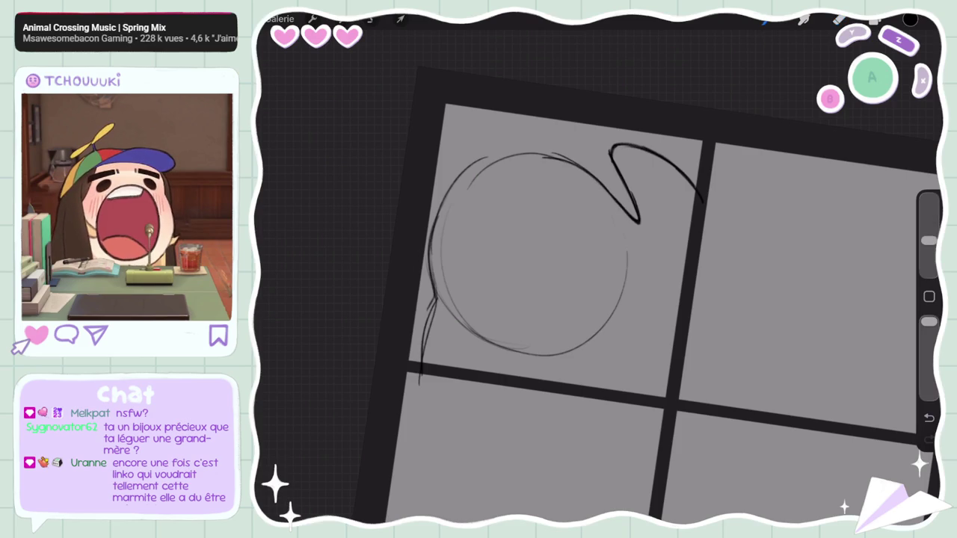
{"action": "scroll", "coordinate": [598, 299], "scroll_direction": "down", "scroll_amount": 2}
{"action": "scroll", "coordinate": [598, 299], "scroll_direction": "up", "scroll_amount": 1}
{"action": "mouse_move", "coordinate": [930, 241]}
{"action": "left_mouse_down"}
{"action": "mouse_move", "coordinate": [929, 216]}
{"action": "mouse_move", "coordinate": [929, 241]}
{"action": "left_mouse_up"}
Step: Thicken the head's left edge with several ink strokes and begin the first eye outline
{"action": "mouse_move", "coordinate": [525, 159]}
{"action": "left_mouse_down"}
{"action": "mouse_move", "coordinate": [485, 211]}
{"action": "mouse_move", "coordinate": [484, 238]}
{"action": "left_mouse_up"}
{"action": "left_click_drag", "start_coordinate": [493, 185], "coordinate": [481, 248]}
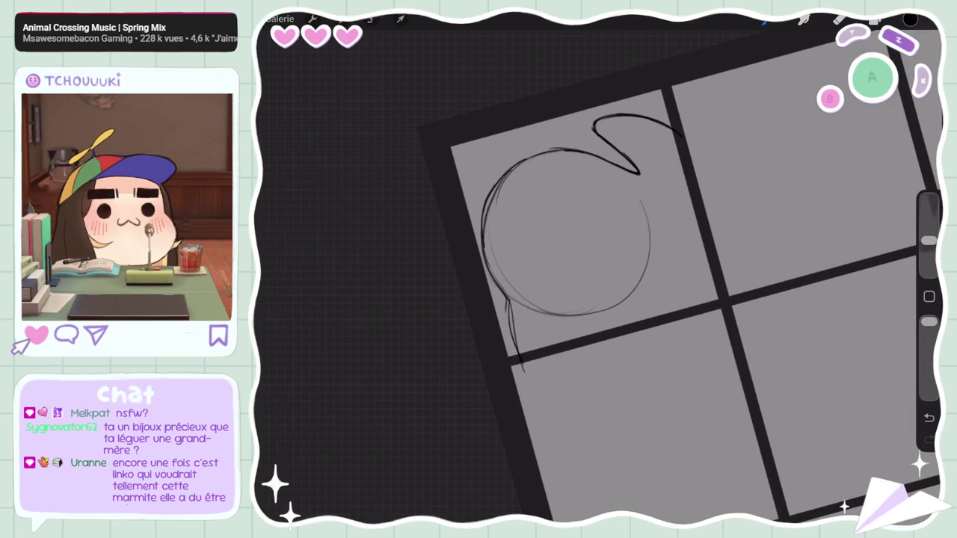
{"action": "scroll", "coordinate": [673, 299], "scroll_direction": "down", "scroll_amount": 2}
{"action": "scroll", "coordinate": [673, 299], "scroll_direction": "up", "scroll_amount": 3}
{"action": "left_click_drag", "start_coordinate": [495, 191], "coordinate": [474, 255]}
{"action": "left_click", "coordinate": [929, 417]}
{"action": "left_click_drag", "start_coordinate": [491, 149], "coordinate": [471, 254]}
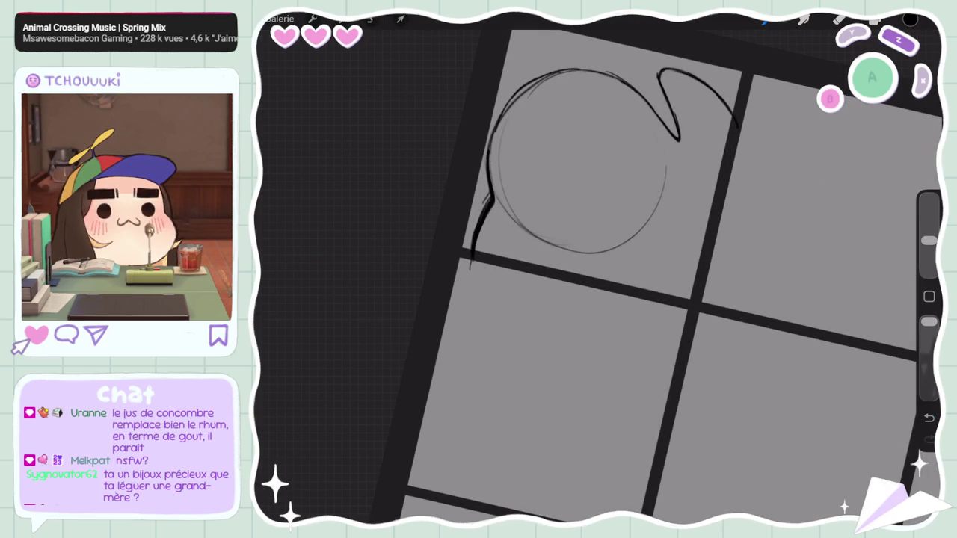
{"action": "mouse_move", "coordinate": [632, 128]}
{"action": "left_mouse_down"}
{"action": "mouse_move", "coordinate": [619, 164]}
{"action": "mouse_move", "coordinate": [637, 152]}
{"action": "mouse_move", "coordinate": [627, 163]}
{"action": "mouse_move", "coordinate": [612, 158]}
{"action": "mouse_move", "coordinate": [625, 155]}
{"action": "left_mouse_up"}
Step: Draw the two round eyes with a shine highlight, undoing stray strokes
{"action": "key", "text": "ctrl+z"}
{"action": "key", "text": "ctrl+z"}
{"action": "key", "text": "ctrl+z"}
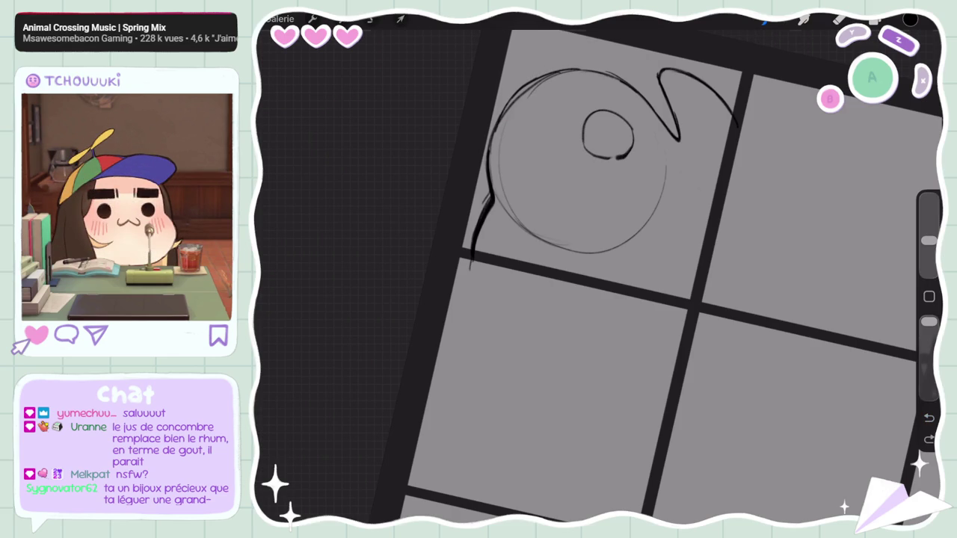
{"action": "mouse_move", "coordinate": [608, 117]}
{"action": "left_mouse_down"}
{"action": "mouse_move", "coordinate": [589, 134]}
{"action": "mouse_move", "coordinate": [613, 123]}
{"action": "left_mouse_up"}
{"action": "key", "text": "ctrl+z"}
{"action": "mouse_move", "coordinate": [554, 139]}
{"action": "left_mouse_down"}
{"action": "mouse_move", "coordinate": [523, 125]}
{"action": "mouse_move", "coordinate": [509, 153]}
{"action": "mouse_move", "coordinate": [517, 165]}
{"action": "left_mouse_up"}
{"action": "key", "text": "ctrl+z"}
{"action": "key", "text": "ctrl+z"}
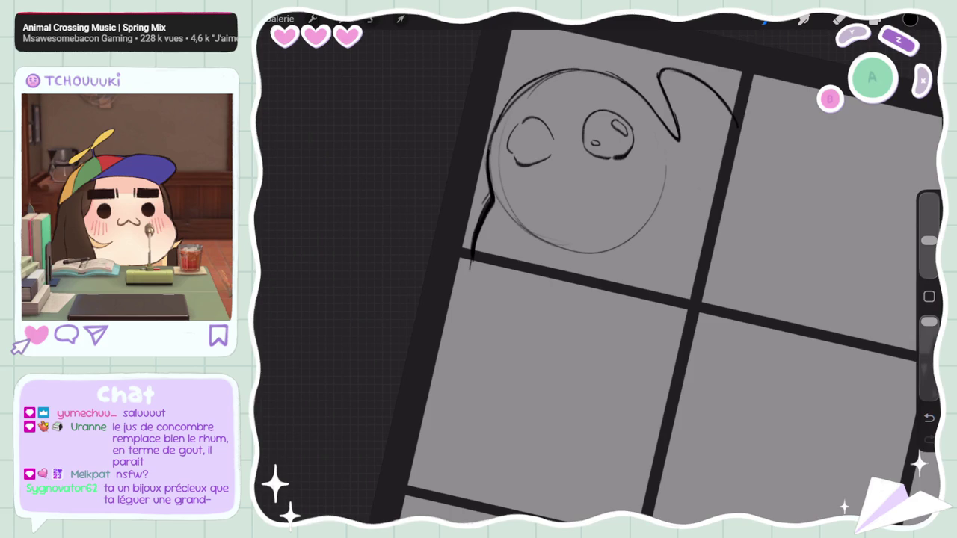
{"action": "mouse_move", "coordinate": [929, 241]}
{"action": "left_mouse_down"}
{"action": "mouse_move", "coordinate": [930, 217]}
{"action": "mouse_move", "coordinate": [929, 241]}
{"action": "left_mouse_up"}
{"action": "left_click", "coordinate": [839, 20]}
{"action": "left_click", "coordinate": [767, 21]}
{"action": "left_click_drag", "start_coordinate": [543, 123], "coordinate": [525, 156]}
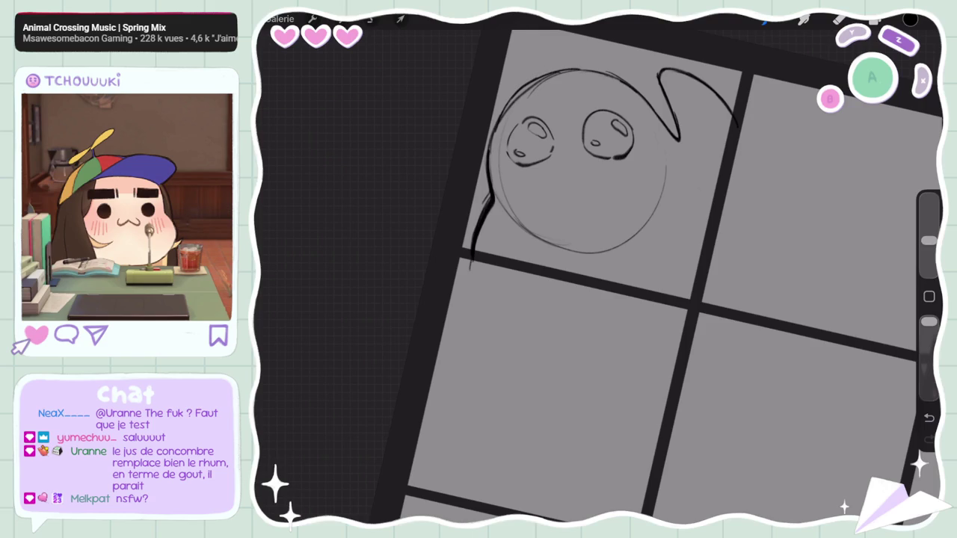
Step: Draw a small thick mouth beneath the eyes after several retries
{"action": "mouse_move", "coordinate": [581, 186]}
{"action": "left_mouse_down"}
{"action": "mouse_move", "coordinate": [565, 190]}
{"action": "mouse_move", "coordinate": [587, 185]}
{"action": "left_mouse_up"}
{"action": "key", "text": "ctrl+z"}
{"action": "left_click_drag", "start_coordinate": [562, 188], "coordinate": [585, 187]}
{"action": "key", "text": "ctrl+z"}
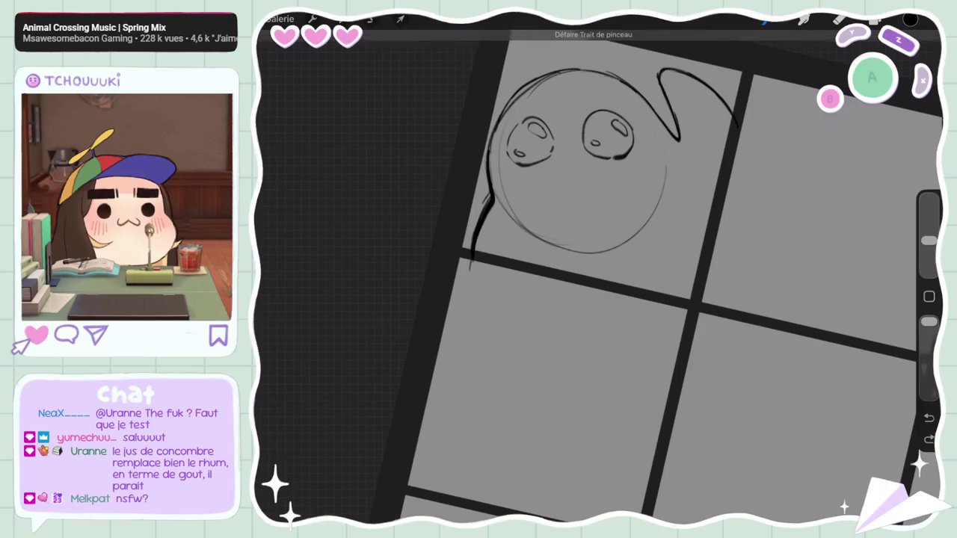
{"action": "key", "text": "ctrl+z"}
{"action": "left_click_drag", "start_coordinate": [558, 172], "coordinate": [581, 174]}
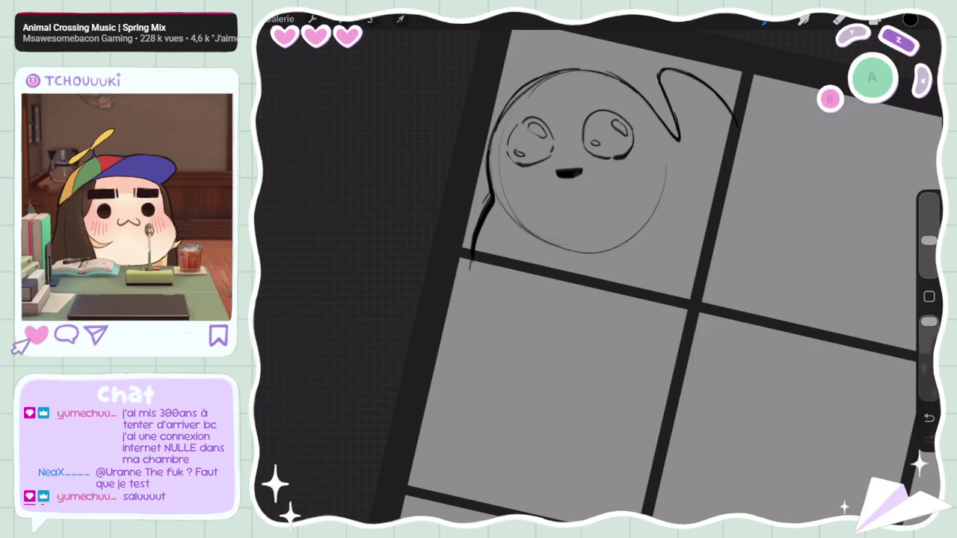
{"action": "key", "text": "s"}
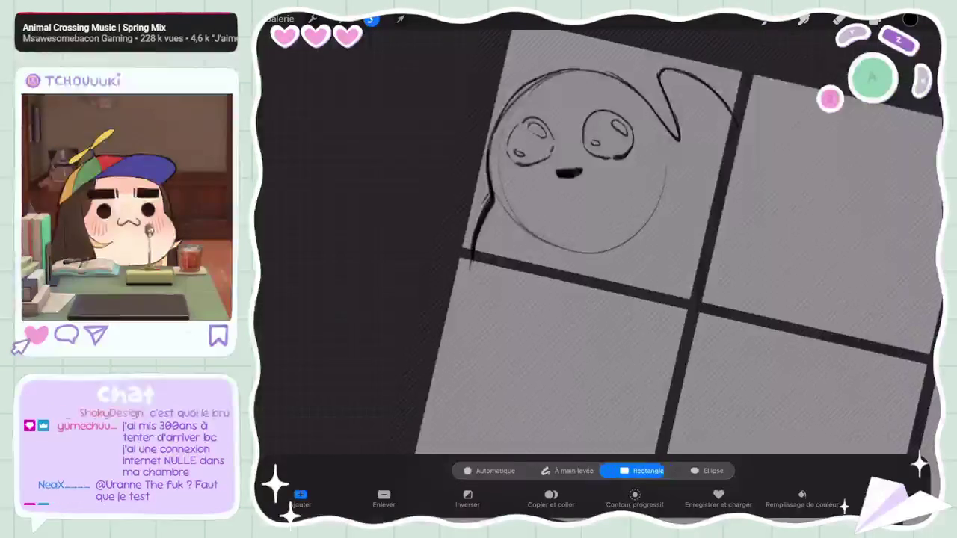
Step: Freehand-select the eyes and mouth and nudge them slightly up and left
{"action": "left_click", "coordinate": [567, 471]}
{"action": "left_click_drag", "start_coordinate": [580, 182], "coordinate": [535, 105]}
{"action": "left_click", "coordinate": [579, 182]}
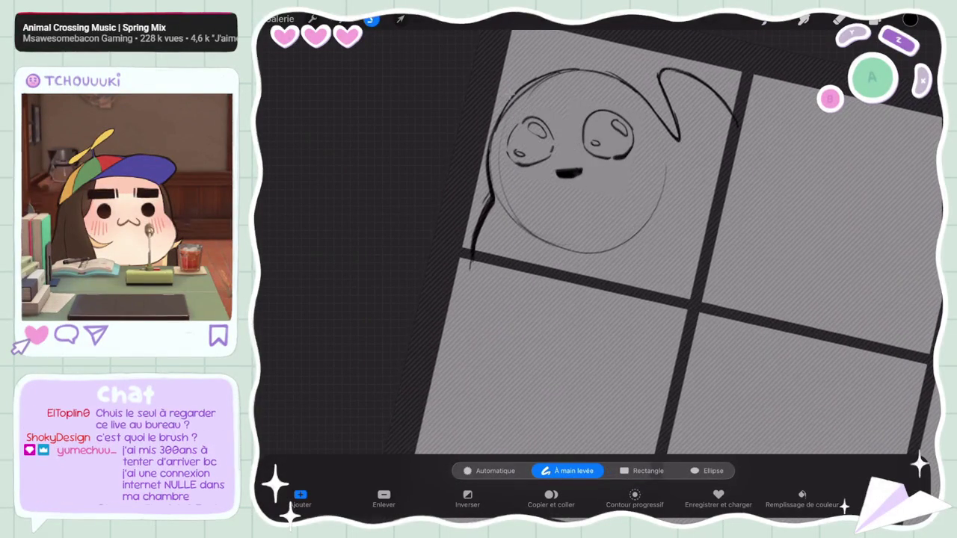
{"action": "left_click", "coordinate": [401, 19]}
{"action": "left_click_drag", "start_coordinate": [579, 84], "coordinate": [587, 85]}
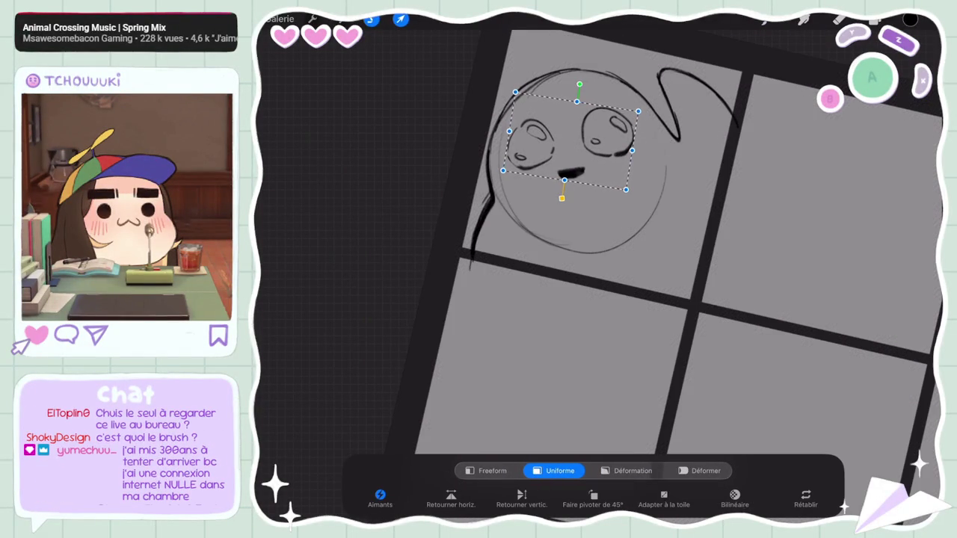
{"action": "left_click_drag", "start_coordinate": [568, 142], "coordinate": [565, 141]}
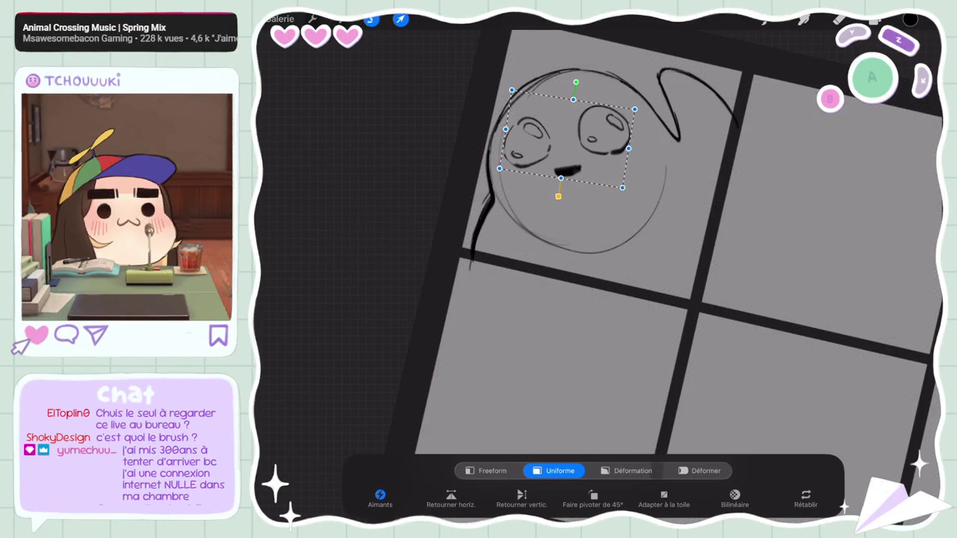
{"action": "left_click", "coordinate": [400, 19]}
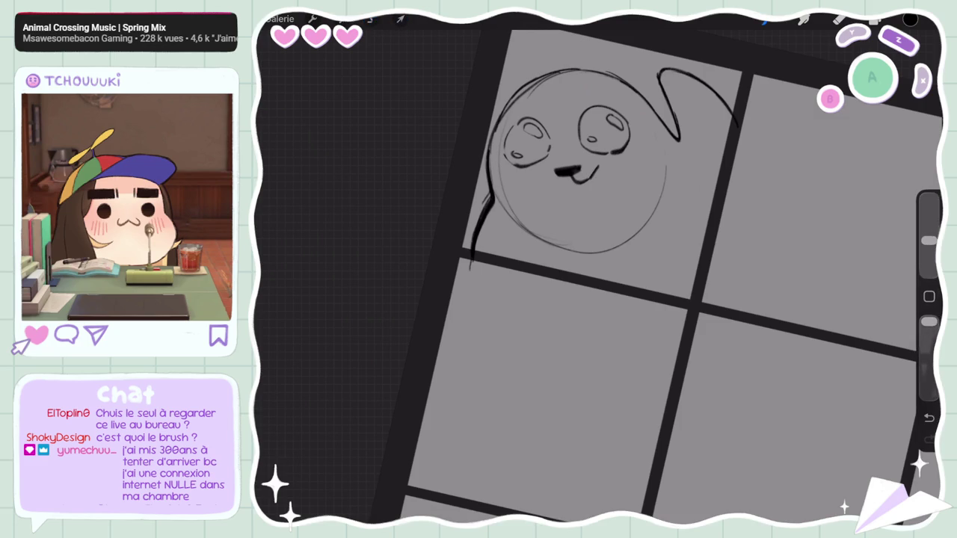
Step: Undo the old mouth and redraw it as a small curved smile under the nose
{"action": "key", "text": "ctrl+z"}
{"action": "key", "text": "ctrl+z"}
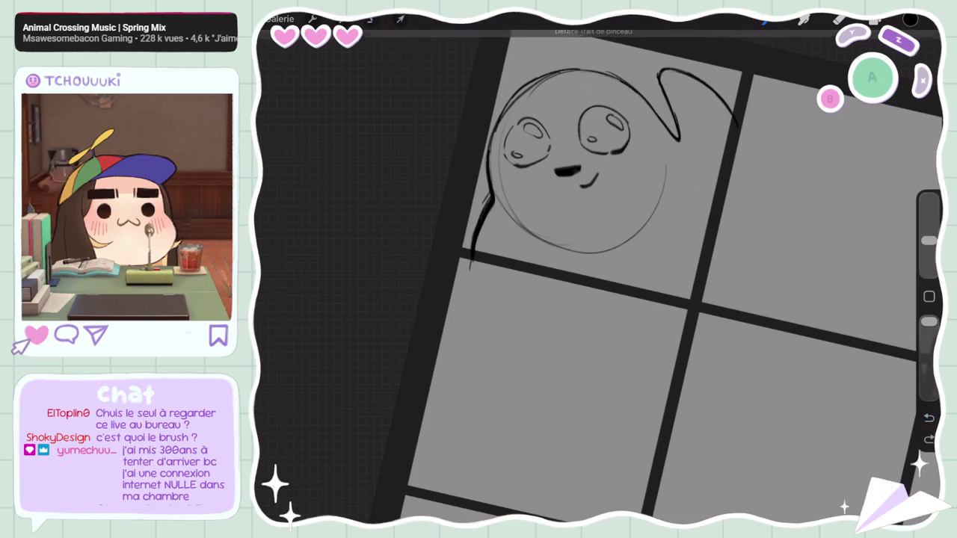
{"action": "key", "text": "ctrl+z"}
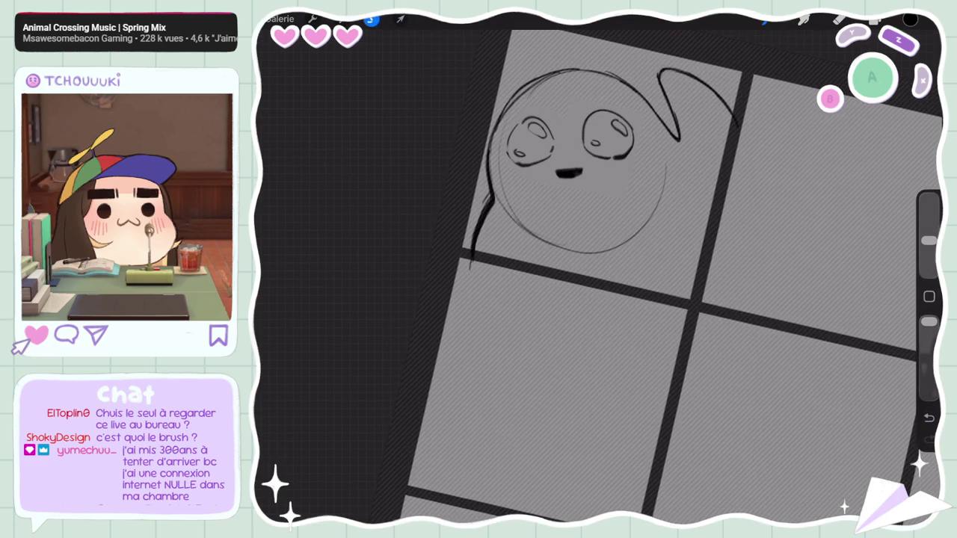
{"action": "left_click", "coordinate": [401, 19]}
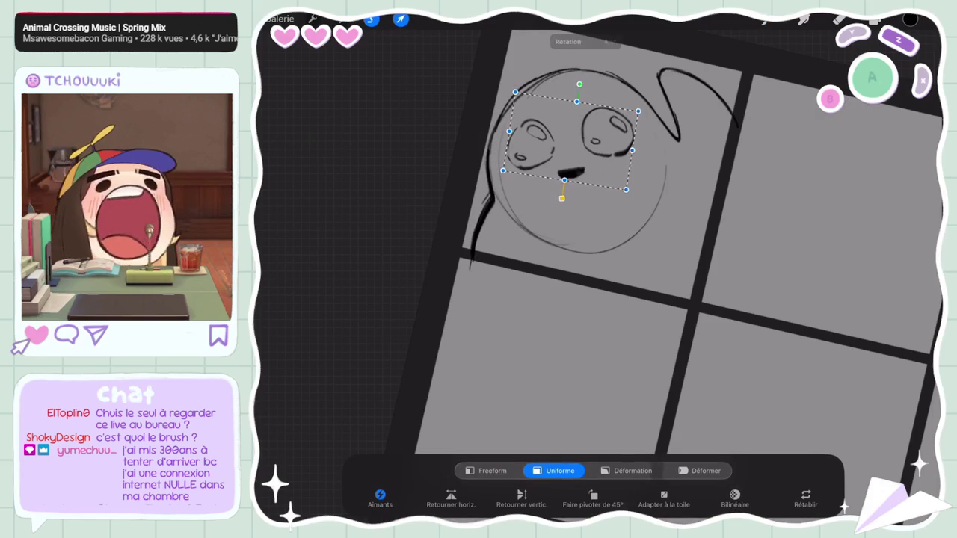
{"action": "left_click", "coordinate": [401, 19]}
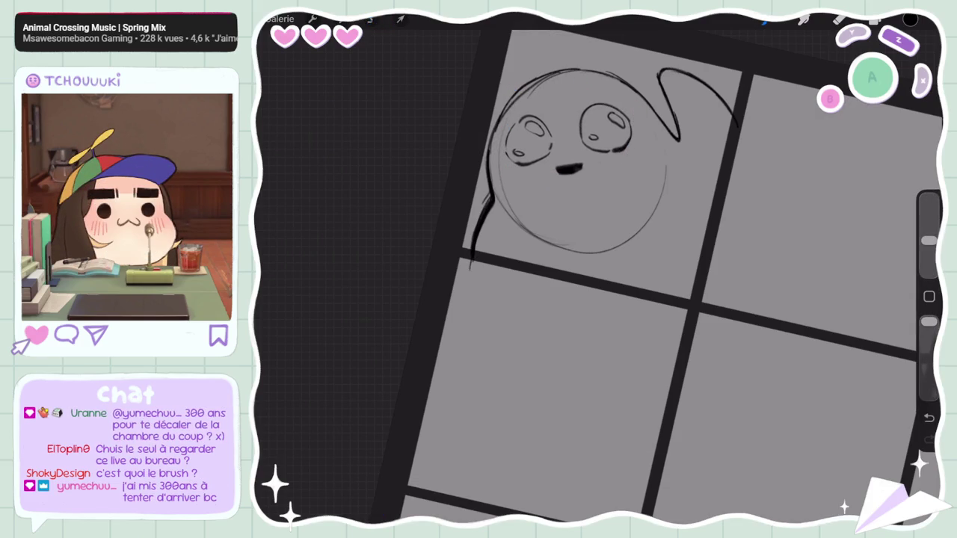
{"action": "mouse_move", "coordinate": [601, 175]}
{"action": "left_mouse_down"}
{"action": "mouse_move", "coordinate": [558, 190]}
{"action": "mouse_move", "coordinate": [591, 188]}
{"action": "mouse_move", "coordinate": [588, 200]}
{"action": "left_mouse_up"}
{"action": "key", "text": "ctrl+z"}
{"action": "key", "text": "ctrl+z"}
{"action": "key", "text": "ctrl+z"}
{"action": "key", "text": "ctrl+z"}
{"action": "key", "text": "ctrl+z"}
{"action": "key", "text": "ctrl+z"}
{"action": "key", "text": "ctrl+z"}
{"action": "mouse_move", "coordinate": [602, 163]}
{"action": "left_mouse_down"}
{"action": "mouse_move", "coordinate": [585, 182]}
{"action": "mouse_move", "coordinate": [552, 187]}
{"action": "mouse_move", "coordinate": [586, 193]}
{"action": "mouse_move", "coordinate": [592, 182]}
{"action": "left_mouse_up"}
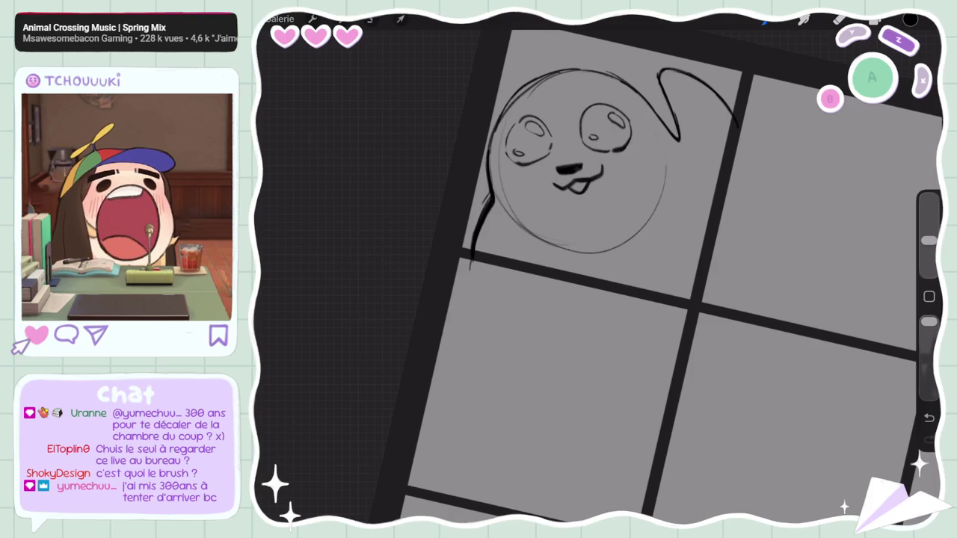
Step: Add a new layer, Calque 3, and airbrush a soft grey shadow around the nose
{"action": "key", "text": "l"}
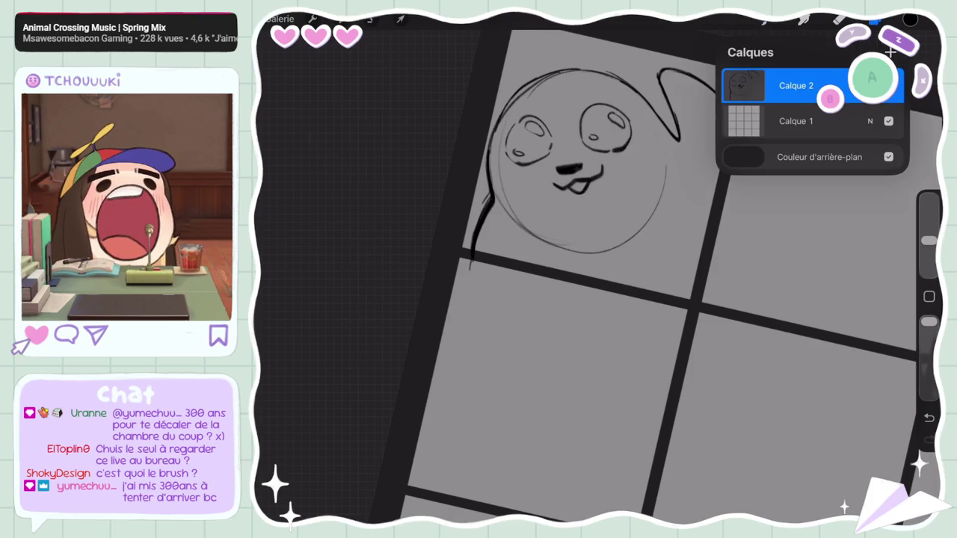
{"action": "left_click", "coordinate": [891, 51]}
{"action": "key", "text": "l"}
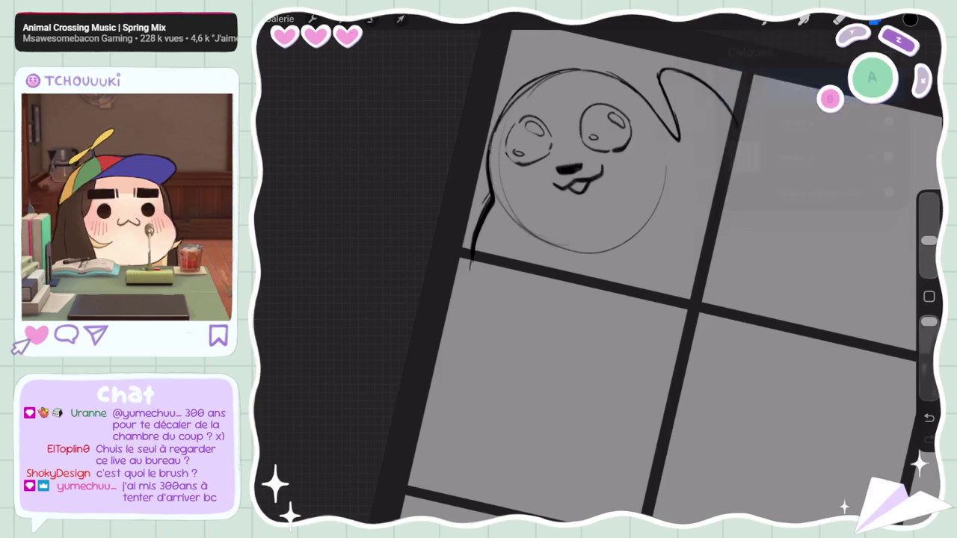
{"action": "key", "text": "b"}
{"action": "left_click_drag", "start_coordinate": [929, 256], "coordinate": [929, 273]}
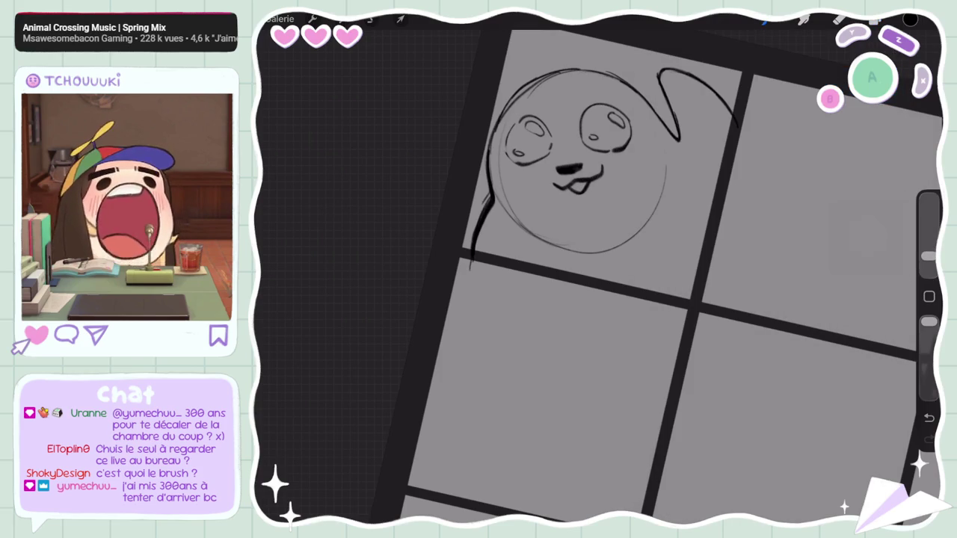
{"action": "mouse_move", "coordinate": [561, 170]}
{"action": "left_mouse_down"}
{"action": "mouse_move", "coordinate": [598, 187]}
{"action": "mouse_move", "coordinate": [591, 195]}
{"action": "left_mouse_up"}
{"action": "left_click_drag", "start_coordinate": [591, 149], "coordinate": [579, 179]}
Step: Lower the shading layer's opacity to 38%
{"action": "key", "text": "l"}
{"action": "left_click", "coordinate": [888, 85]}
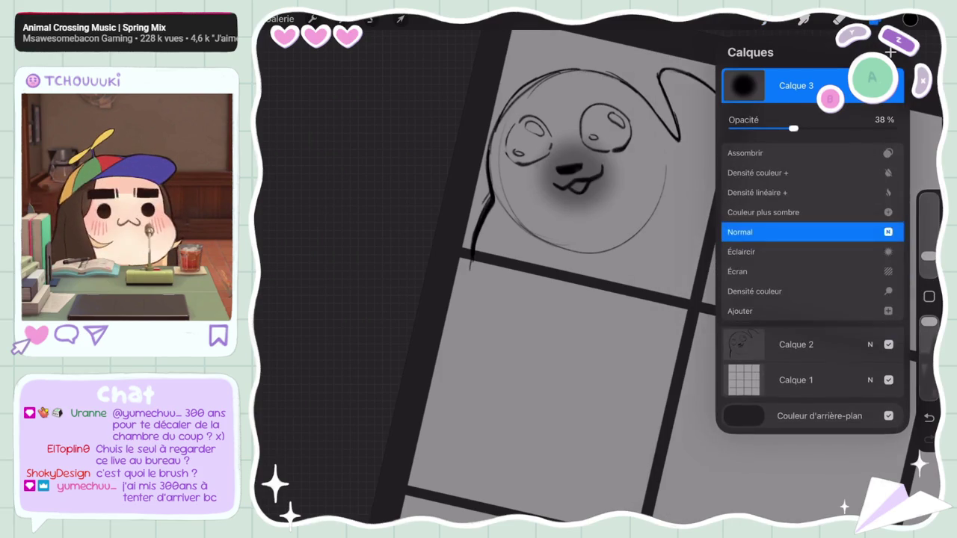
{"action": "left_click_drag", "start_coordinate": [887, 128], "coordinate": [805, 128]}
{"action": "left_click", "coordinate": [888, 232]}
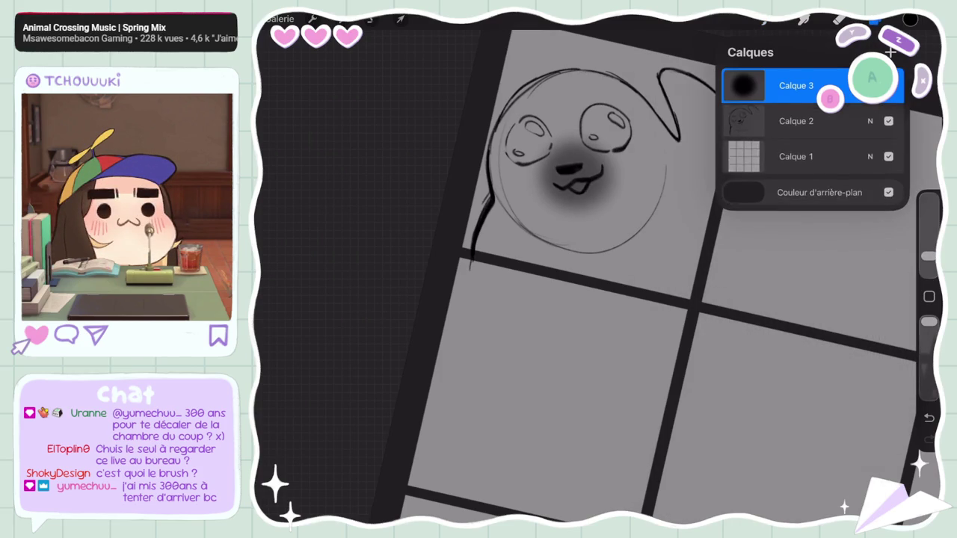
{"action": "left_click", "coordinate": [875, 20]}
Step: Transform the nose shadow, shrinking it and shifting it slightly down-right
{"action": "scroll", "coordinate": [636, 284], "scroll_direction": "down", "scroll_amount": 3}
{"action": "scroll", "coordinate": [583, 180], "scroll_direction": "up", "scroll_amount": 5}
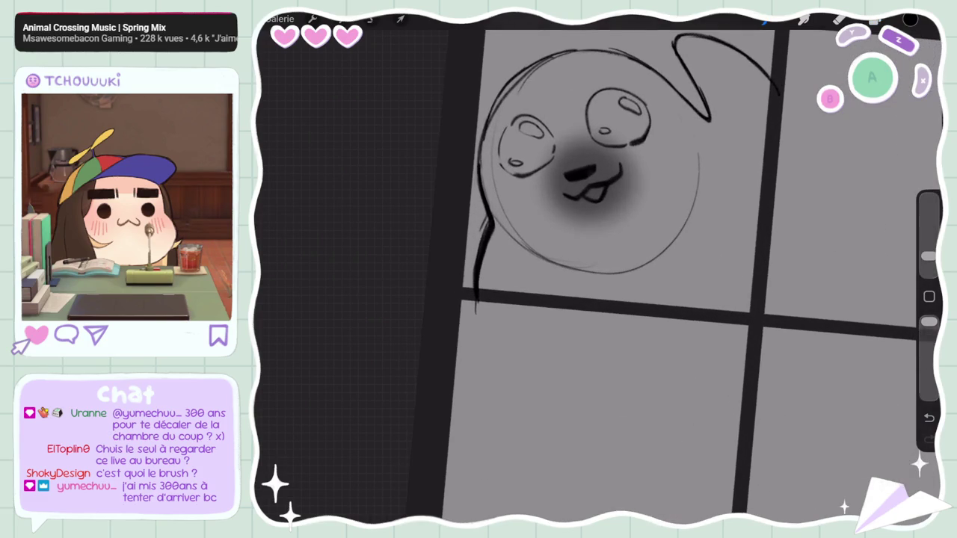
{"action": "left_click", "coordinate": [401, 18]}
{"action": "left_click_drag", "start_coordinate": [587, 180], "coordinate": [594, 187]}
{"action": "left_click_drag", "start_coordinate": [586, 247], "coordinate": [589, 237]}
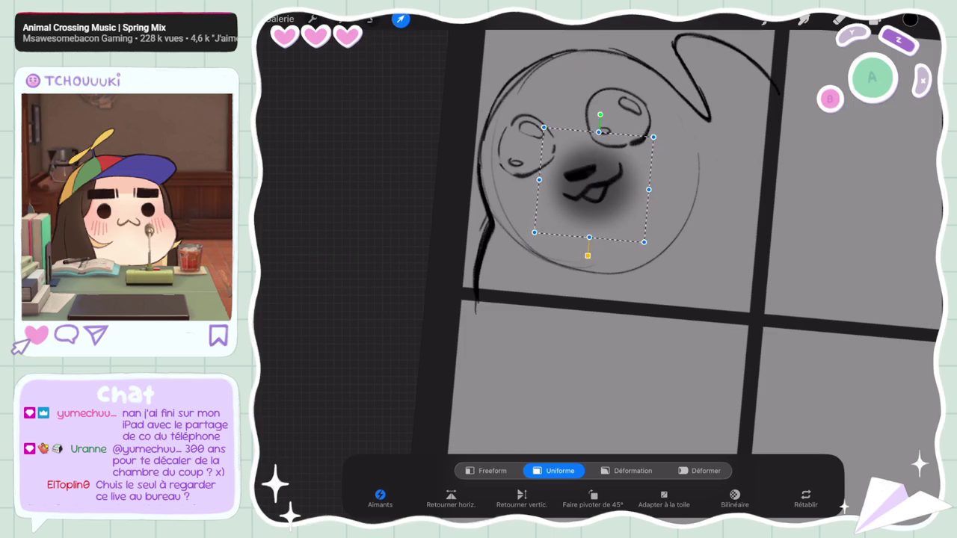
{"action": "left_click", "coordinate": [400, 18]}
Step: Return to sketch layer Calque 2 and pick a different brush from Favoris
{"action": "scroll", "coordinate": [673, 300], "scroll_direction": "down", "scroll_amount": 5}
{"action": "scroll", "coordinate": [583, 183], "scroll_direction": "up", "scroll_amount": 5}
{"action": "scroll", "coordinate": [584, 183], "scroll_direction": "up", "scroll_amount": 5}
{"action": "left_click", "coordinate": [797, 121]}
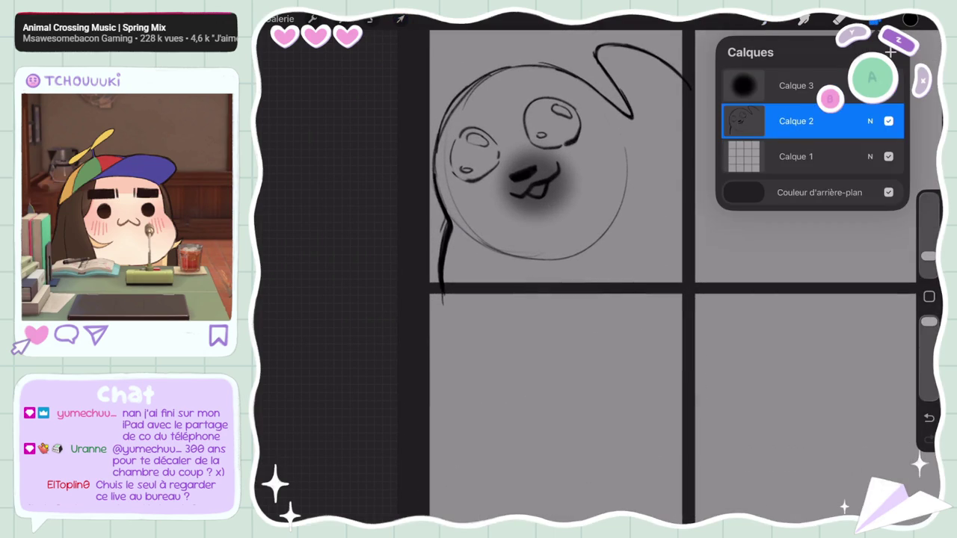
{"action": "left_click", "coordinate": [804, 18]}
{"action": "left_click", "coordinate": [813, 495]}
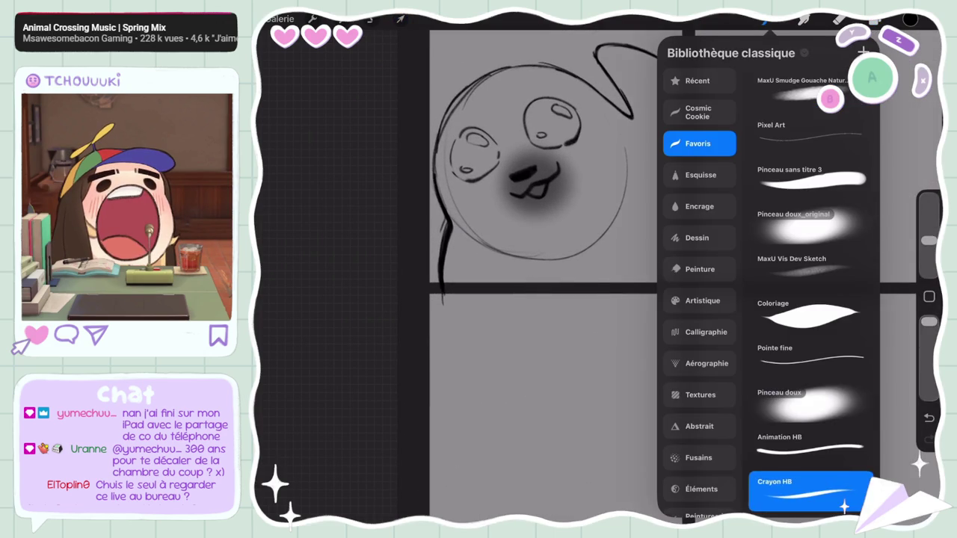
{"action": "scroll", "coordinate": [673, 299], "scroll_direction": "down", "scroll_amount": 1}
{"action": "scroll", "coordinate": [599, 299], "scroll_direction": "down", "scroll_amount": 3}
{"action": "scroll", "coordinate": [598, 299], "scroll_direction": "up", "scroll_amount": 2}
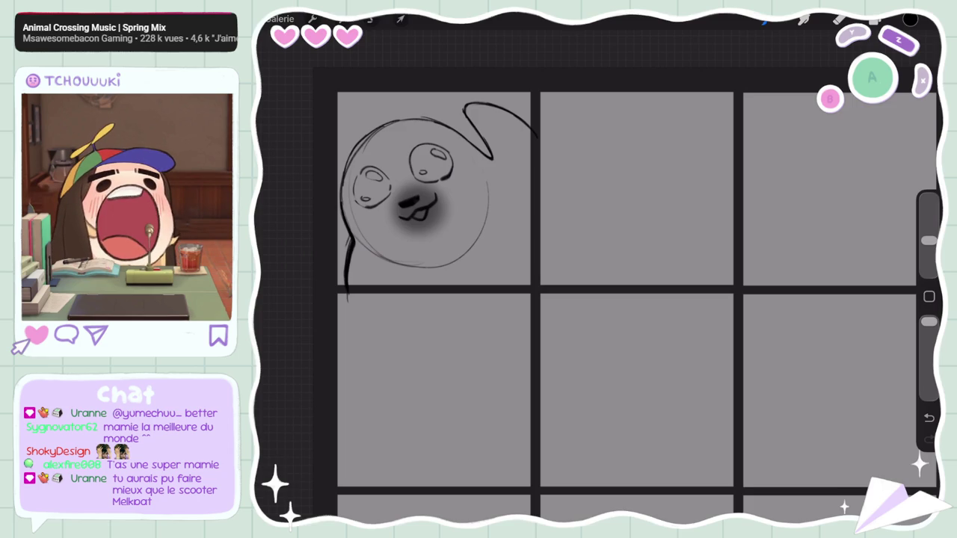
{"action": "left_click", "coordinate": [804, 19]}
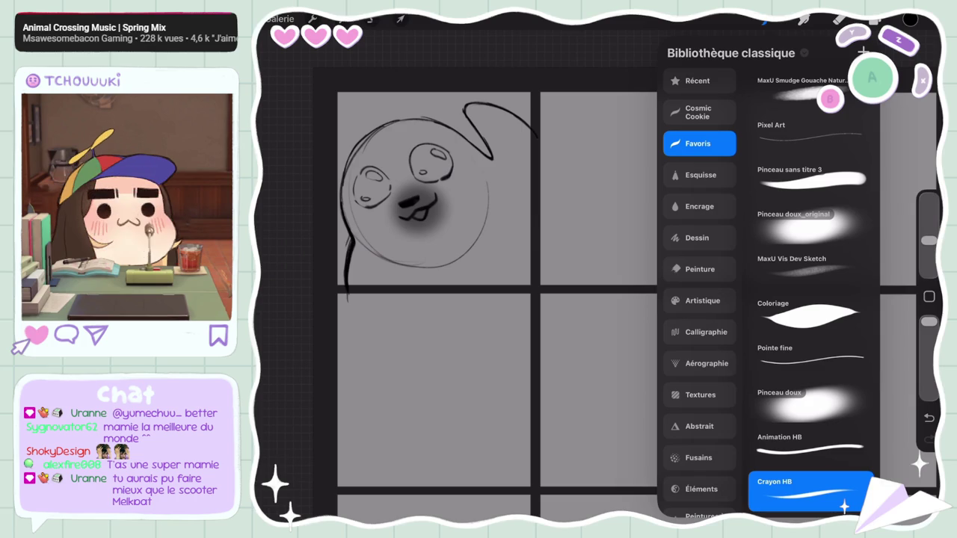
{"action": "left_click", "coordinate": [804, 19]}
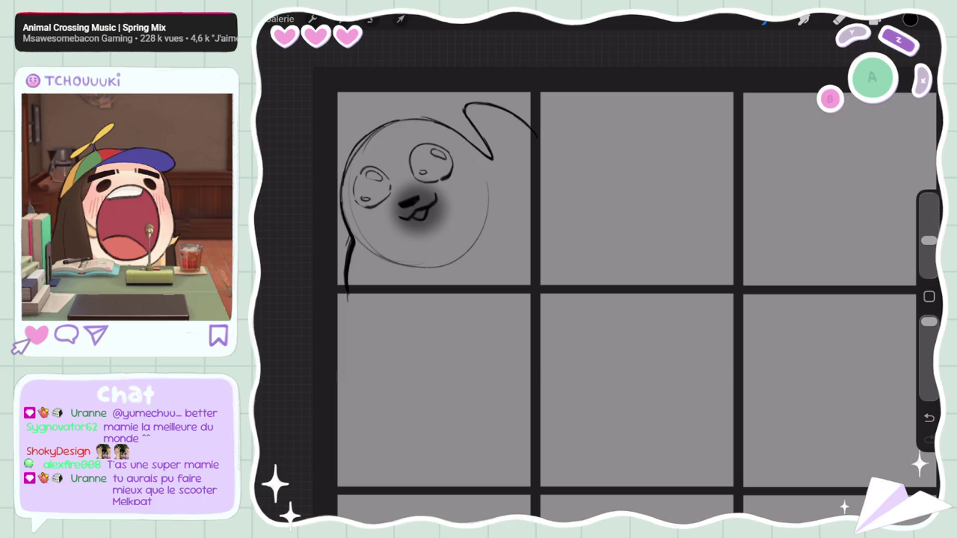
{"action": "scroll", "coordinate": [621, 299], "scroll_direction": "up", "scroll_amount": 2}
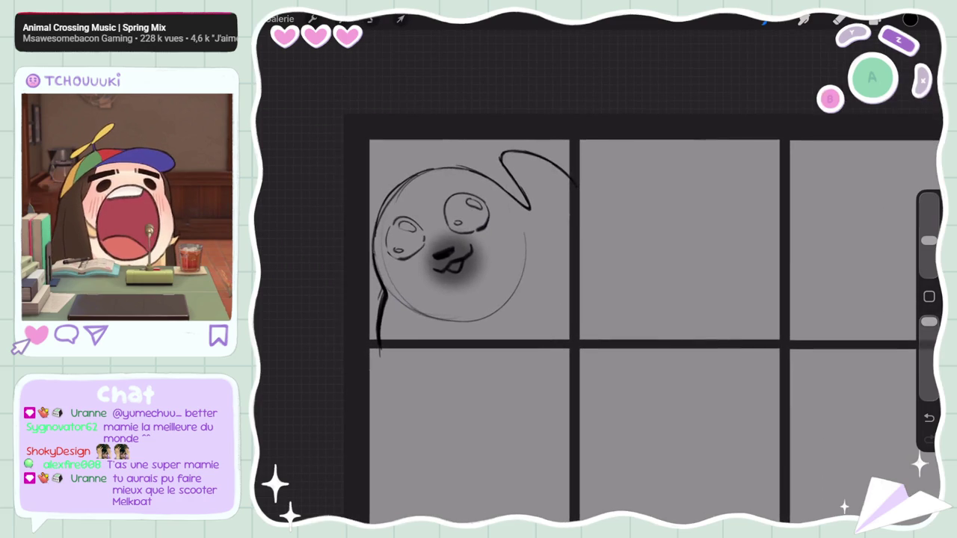
{"action": "scroll", "coordinate": [621, 299], "scroll_direction": "down", "scroll_amount": 1}
{"action": "left_click", "coordinate": [876, 20]}
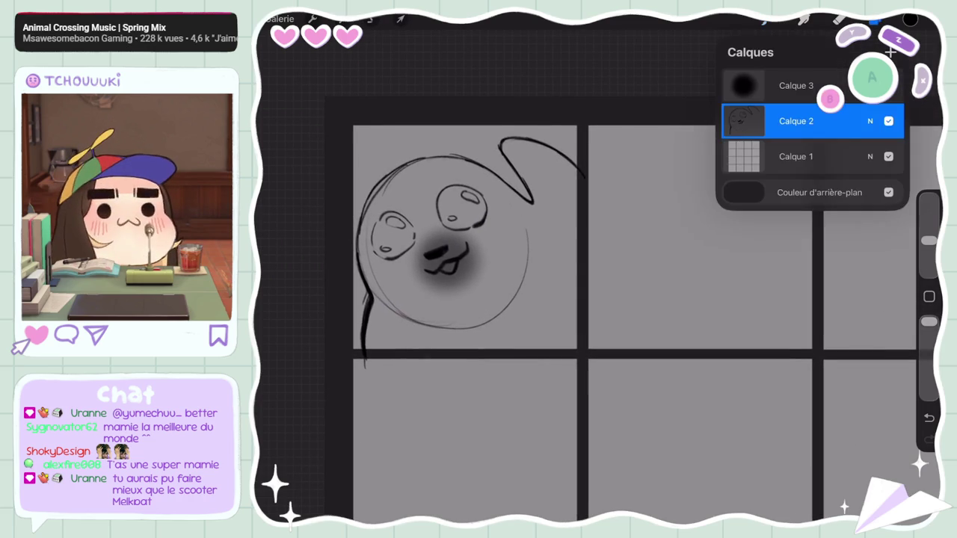
{"action": "left_click", "coordinate": [764, 20]}
{"action": "left_click", "coordinate": [764, 19]}
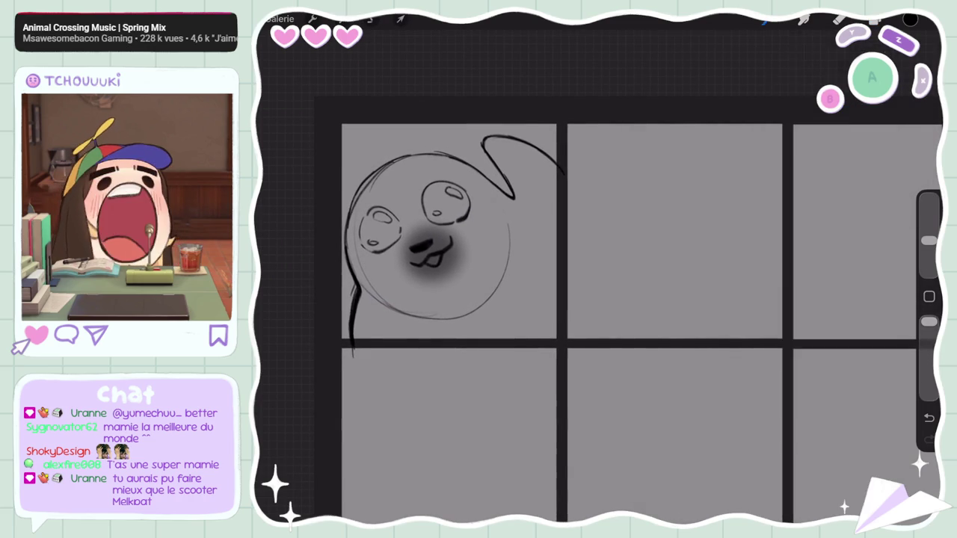
{"action": "left_click", "coordinate": [764, 20]}
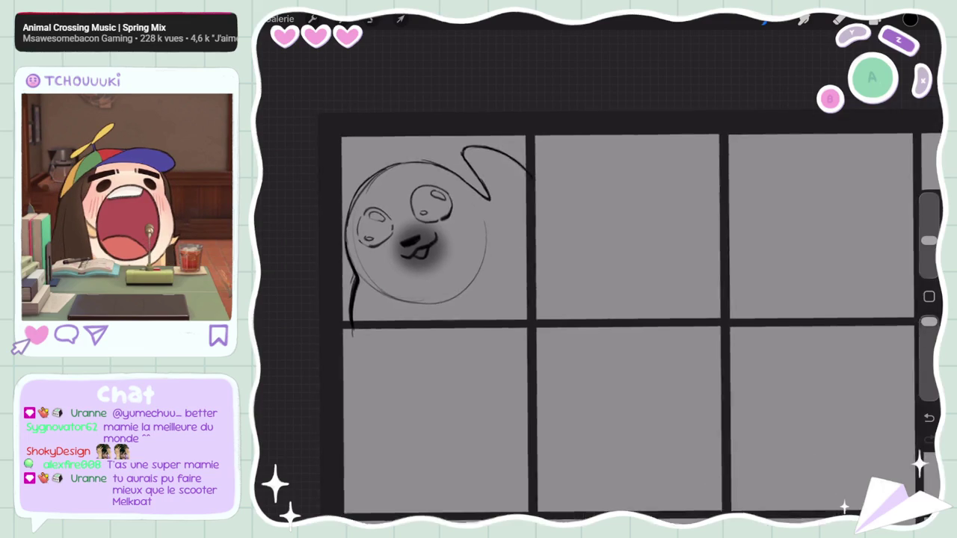
{"action": "scroll", "coordinate": [598, 299], "scroll_direction": "right", "scroll_amount": 3}
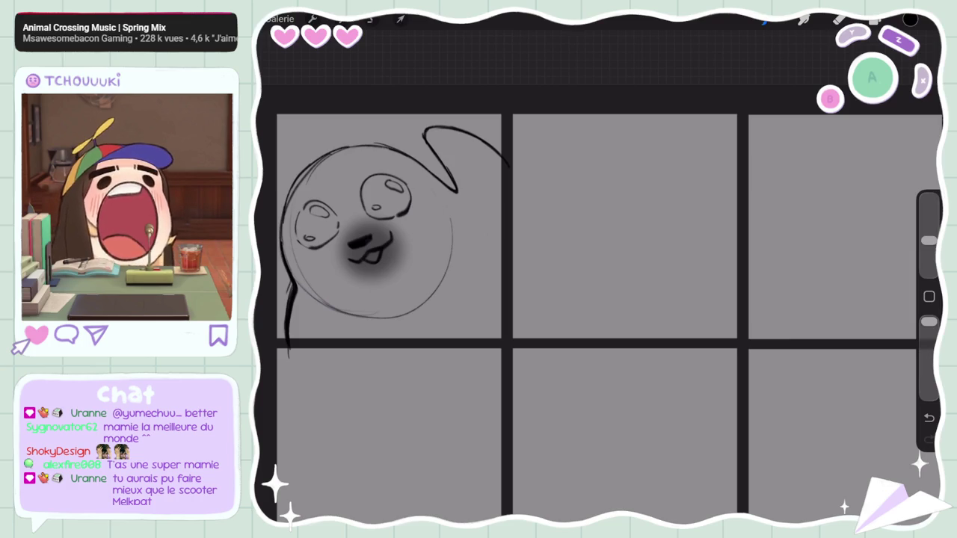
{"action": "key", "text": "e"}
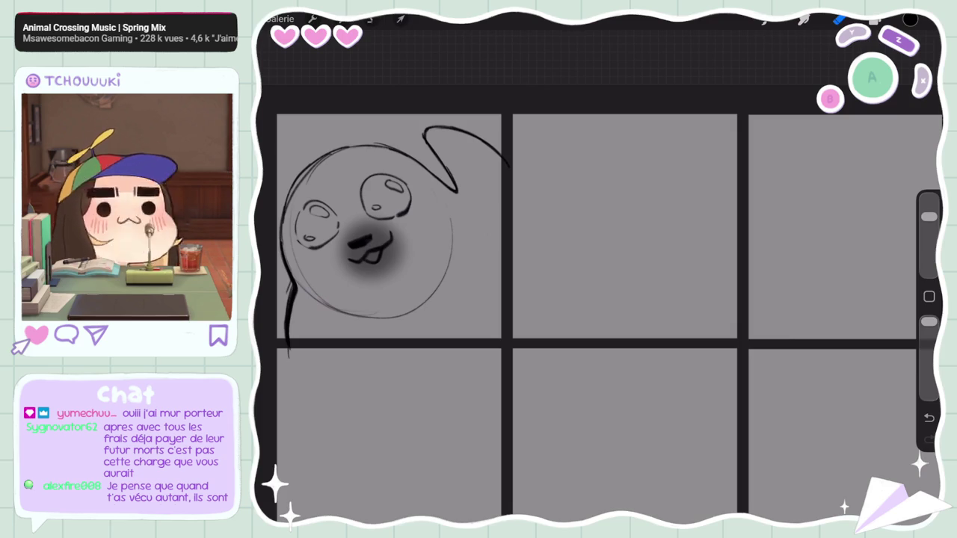
{"action": "scroll", "coordinate": [524, 300], "scroll_direction": "up", "scroll_amount": 2}
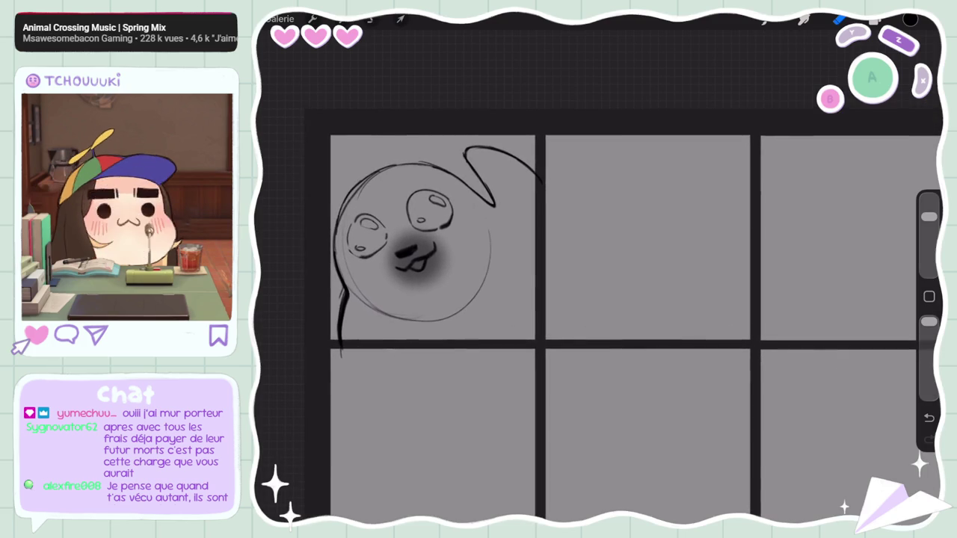
{"action": "left_click", "coordinate": [875, 20]}
{"action": "left_click", "coordinate": [874, 19]}
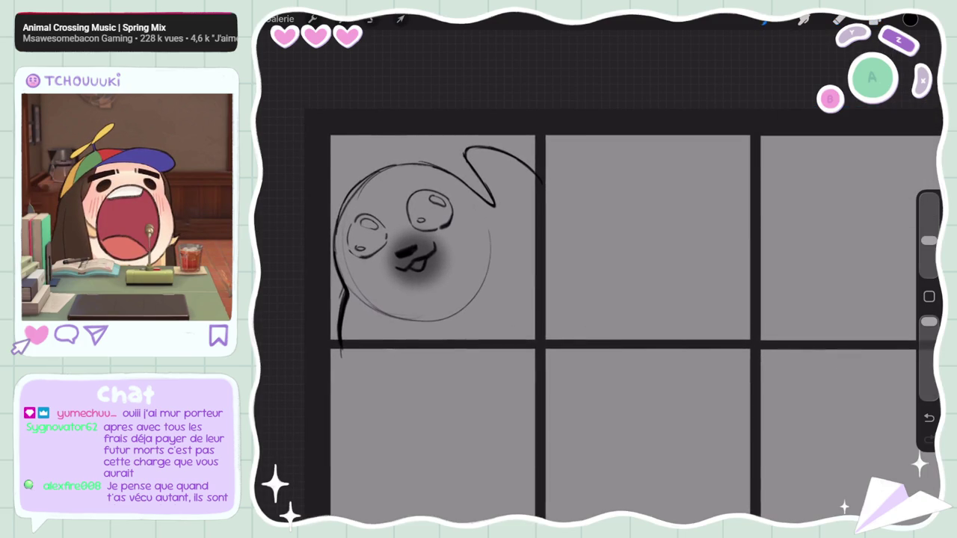
{"action": "left_click", "coordinate": [839, 20]}
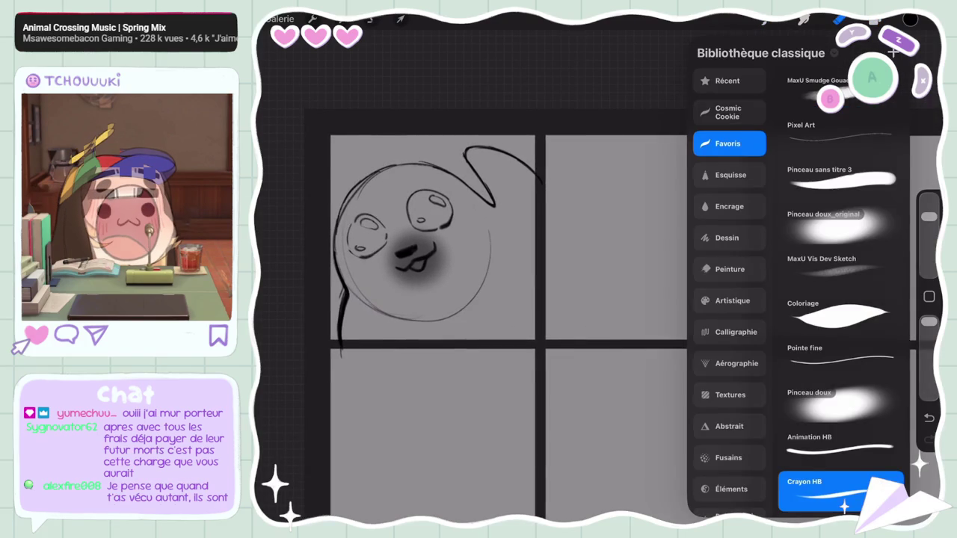
{"action": "left_click", "coordinate": [839, 20]}
{"action": "left_click", "coordinate": [875, 19]}
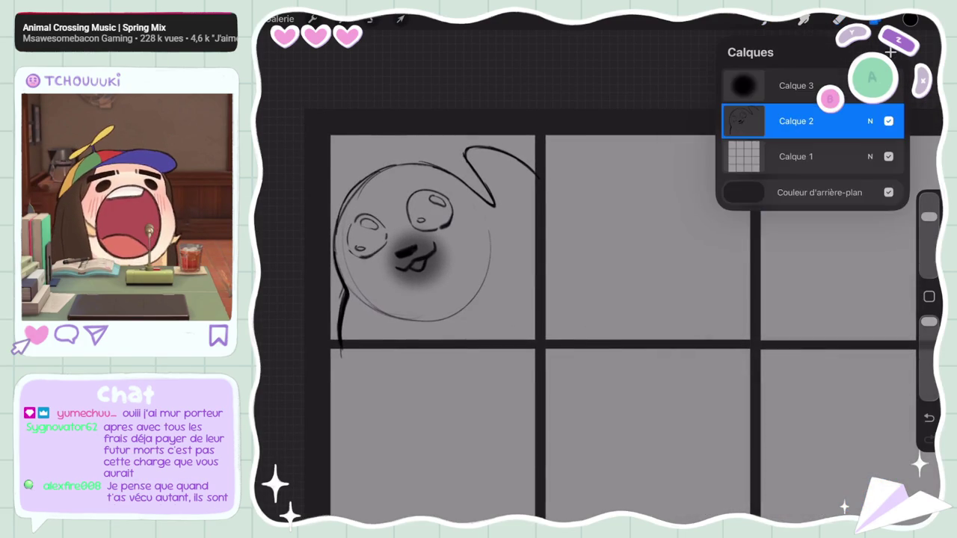
Step: Select the Crayon HB pencil and reduce its size
{"action": "left_click", "coordinate": [875, 19]}
{"action": "left_click", "coordinate": [839, 20]}
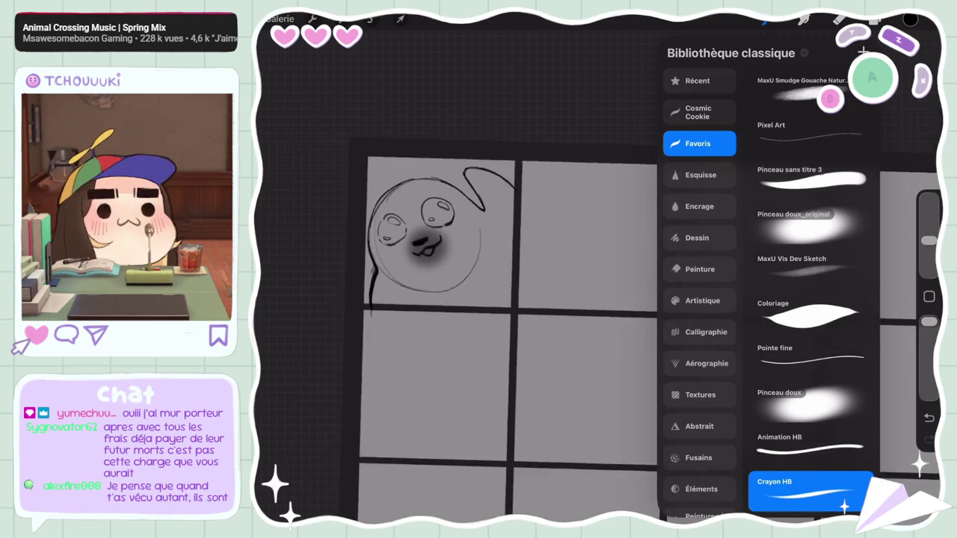
{"action": "left_click", "coordinate": [875, 20]}
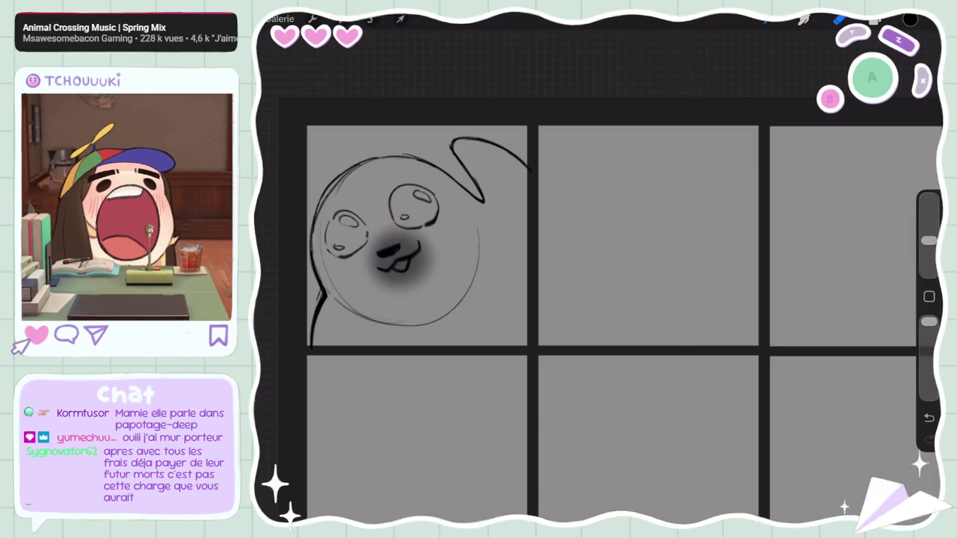
{"action": "left_click_drag", "start_coordinate": [928, 216], "coordinate": [928, 240]}
{"action": "left_click", "coordinate": [839, 20]}
Step: Draw the curved dome top and lower-left side of the body outline in panel two
{"action": "left_click_drag", "start_coordinate": [593, 177], "coordinate": [751, 212]}
{"action": "key", "text": "ctrl+z"}
{"action": "key", "text": "ctrl+shift+z"}
{"action": "key", "text": "ctrl+z"}
{"action": "key", "text": "ctrl+shift+z"}
{"action": "left_click_drag", "start_coordinate": [640, 136], "coordinate": [559, 274]}
{"action": "key", "text": "ctrl+z"}
{"action": "left_click_drag", "start_coordinate": [639, 131], "coordinate": [561, 256]}
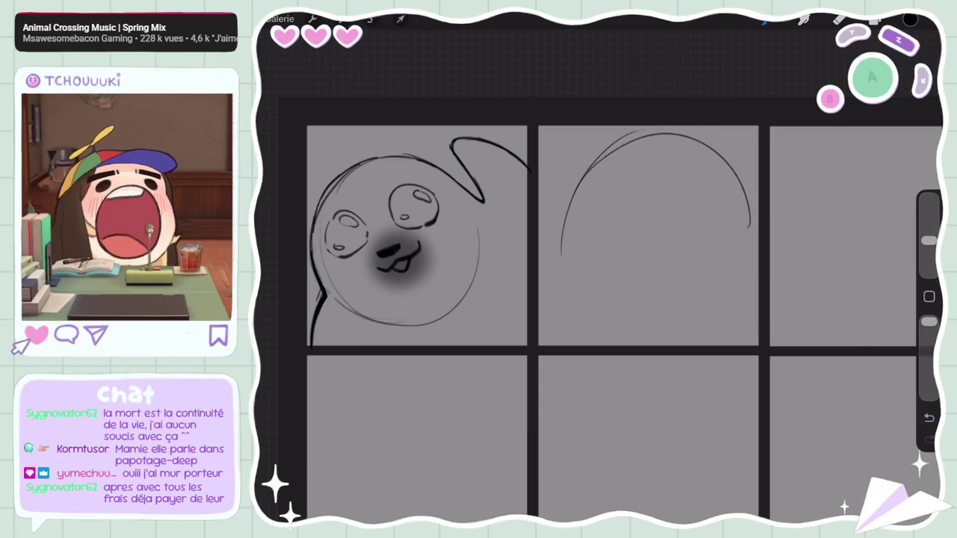
{"action": "left_click_drag", "start_coordinate": [569, 205], "coordinate": [552, 257]}
{"action": "left_click_drag", "start_coordinate": [563, 224], "coordinate": [529, 264]}
Step: Draw the body's right side down to a flared lower edge and touch up the left edge
{"action": "left_click_drag", "start_coordinate": [739, 182], "coordinate": [743, 270]}
{"action": "key", "text": "ctrl+z"}
{"action": "left_click_drag", "start_coordinate": [738, 177], "coordinate": [761, 314]}
{"action": "left_click_drag", "start_coordinate": [747, 256], "coordinate": [764, 317]}
{"action": "left_click_drag", "start_coordinate": [755, 275], "coordinate": [767, 319]}
{"action": "left_click_drag", "start_coordinate": [560, 229], "coordinate": [540, 252]}
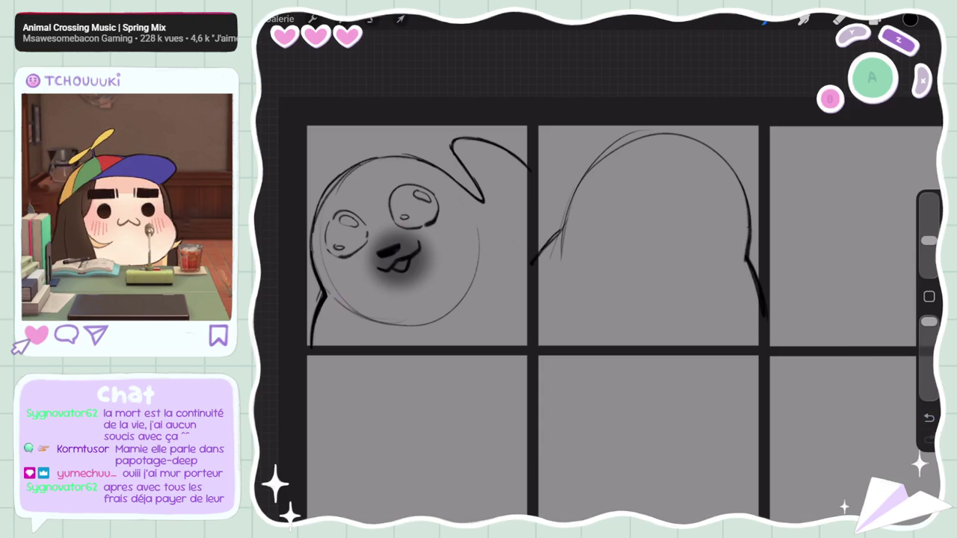
Step: Lasso the body outline with Selection and bring up Transform (Uniforme)
{"action": "left_click", "coordinate": [371, 19]}
{"action": "mouse_move", "coordinate": [548, 211]}
{"action": "left_mouse_down"}
{"action": "mouse_move", "coordinate": [565, 344]}
{"action": "mouse_move", "coordinate": [549, 213]}
{"action": "left_mouse_up"}
{"action": "left_click", "coordinate": [400, 19]}
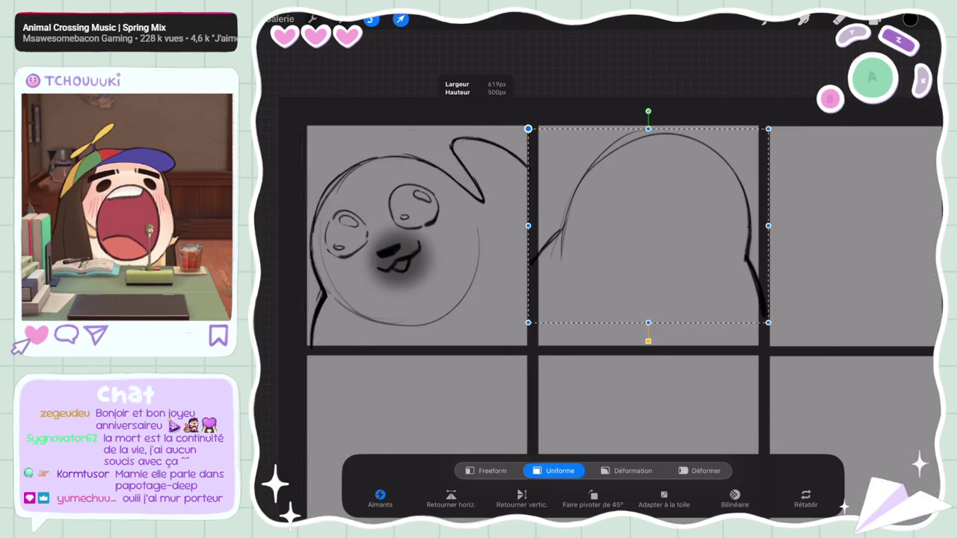
Step: Enlarge the body outline slightly with a Transform corner and commit it
{"action": "left_click_drag", "start_coordinate": [527, 129], "coordinate": [522, 122]}
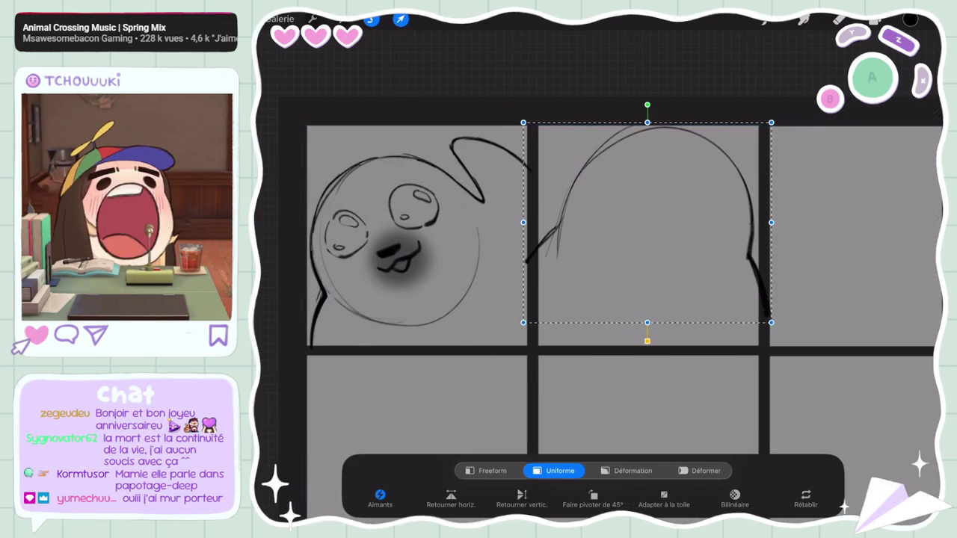
{"action": "left_click", "coordinate": [401, 19]}
{"action": "left_click_drag", "start_coordinate": [646, 224], "coordinate": [598, 299]}
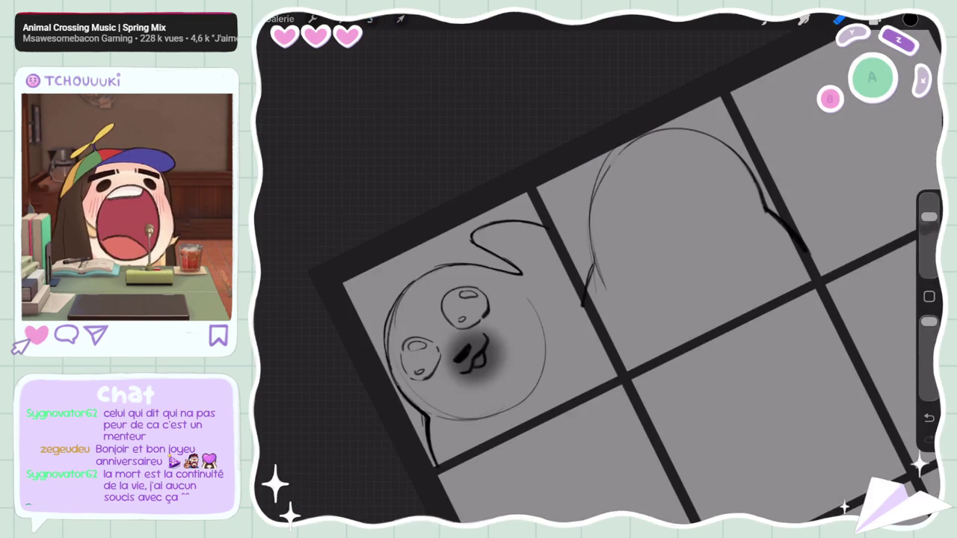
Step: Redraw and darken the outline's left edge with a smaller pencil
{"action": "left_click_drag", "start_coordinate": [929, 217], "coordinate": [930, 240]}
{"action": "left_click_drag", "start_coordinate": [603, 166], "coordinate": [646, 132]}
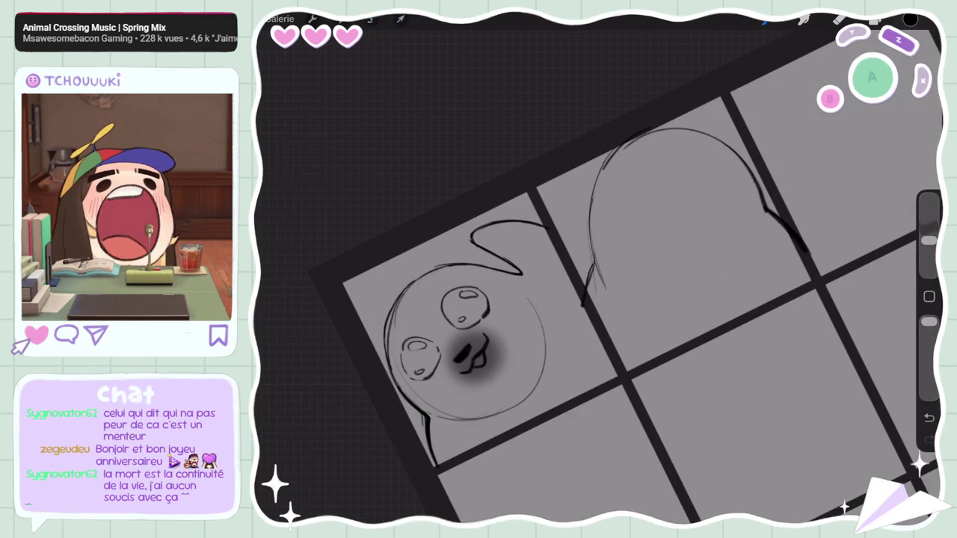
{"action": "key", "text": "ctrl+z"}
{"action": "key", "text": "ctrl+shift+z"}
{"action": "key", "text": "ctrl+z"}
{"action": "key", "text": "ctrl+shift+z"}
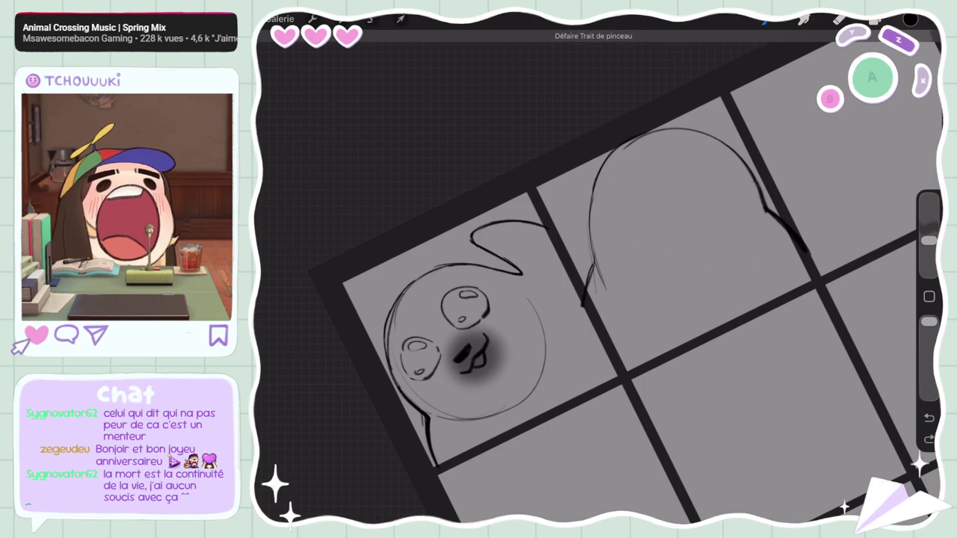
{"action": "key", "text": "ctrl+z"}
{"action": "left_click_drag", "start_coordinate": [595, 180], "coordinate": [591, 246]}
{"action": "mouse_move", "coordinate": [587, 208]}
{"action": "left_mouse_down"}
{"action": "mouse_move", "coordinate": [594, 265]}
{"action": "mouse_move", "coordinate": [581, 300]}
{"action": "left_mouse_up"}
Step: Erase the stray hatch marks below the outline and straighten the view
{"action": "left_click", "coordinate": [839, 19]}
{"action": "mouse_move", "coordinate": [600, 263]}
{"action": "left_mouse_down"}
{"action": "mouse_move", "coordinate": [602, 292]}
{"action": "mouse_move", "coordinate": [585, 305]}
{"action": "left_mouse_up"}
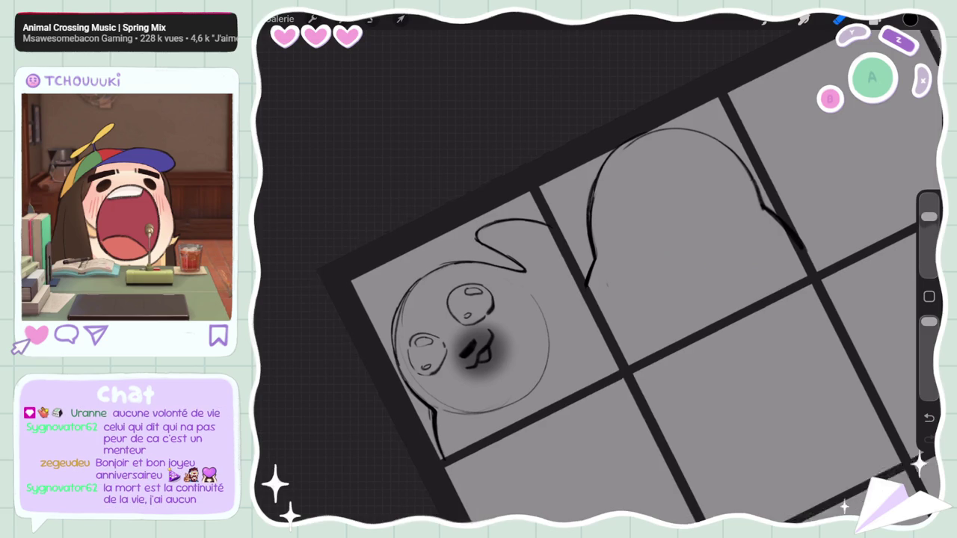
{"action": "scroll", "coordinate": [596, 276], "scroll_direction": "up", "scroll_amount": 3}
{"action": "scroll", "coordinate": [596, 277], "scroll_direction": "down", "scroll_amount": 1}
{"action": "scroll", "coordinate": [599, 292], "scroll_direction": "down", "scroll_amount": 3}
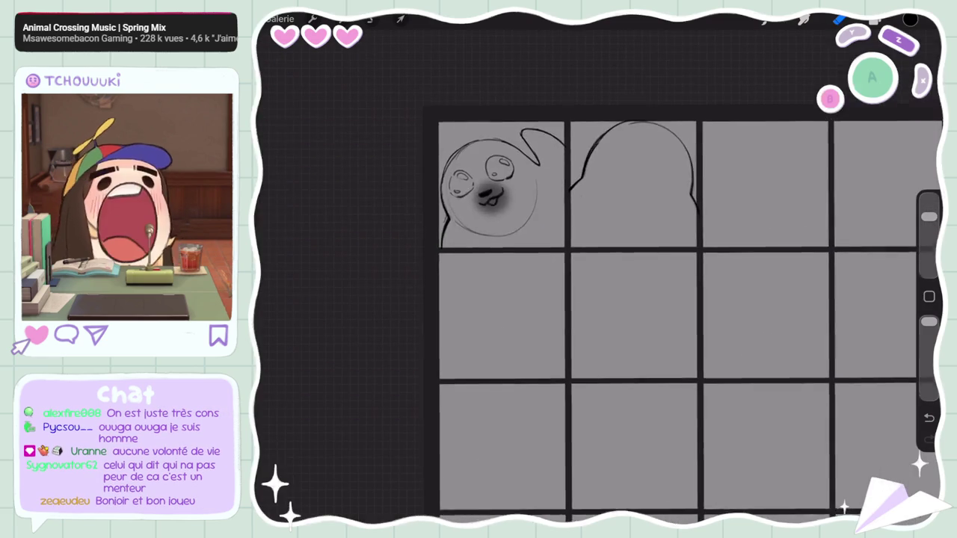
{"action": "scroll", "coordinate": [598, 292], "scroll_direction": "up", "scroll_amount": 1}
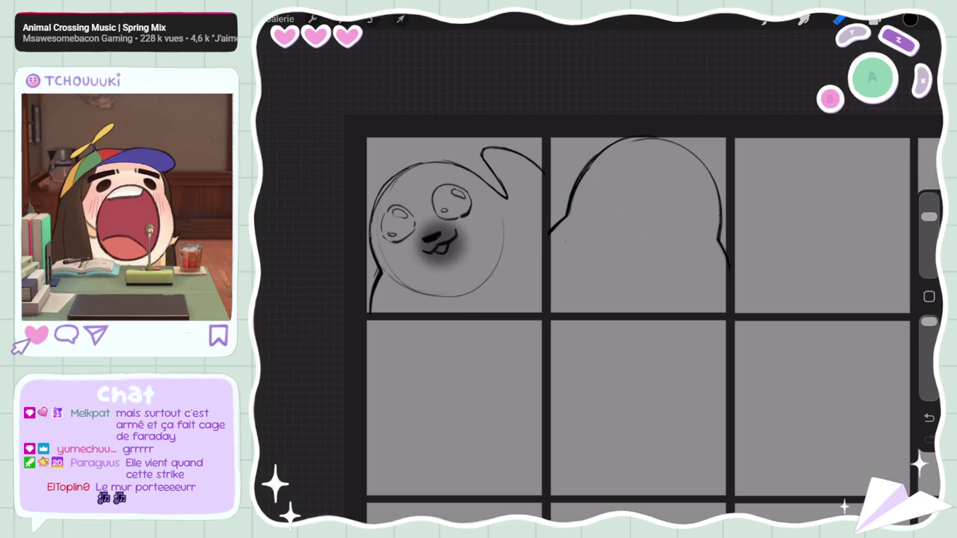
Step: Show the Bibliothèque classique brush library with Crayon HB as the current brush
{"action": "left_click", "coordinate": [840, 19]}
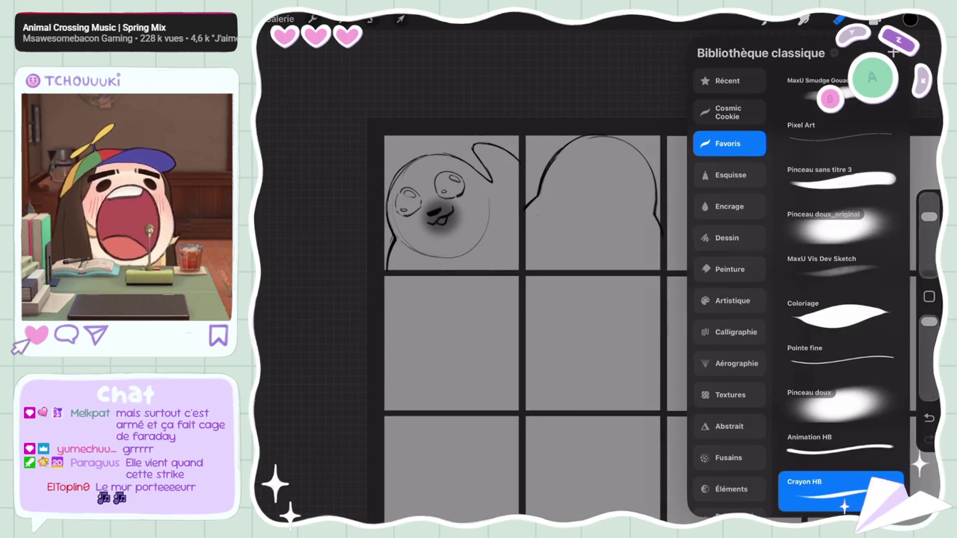
Step: Add short arcs along the top of the body outline with a resized brush
{"action": "scroll", "coordinate": [471, 299], "scroll_direction": "up", "scroll_amount": 3}
{"action": "left_click_drag", "start_coordinate": [471, 299], "coordinate": [419, 344]}
{"action": "left_click", "coordinate": [523, 337]}
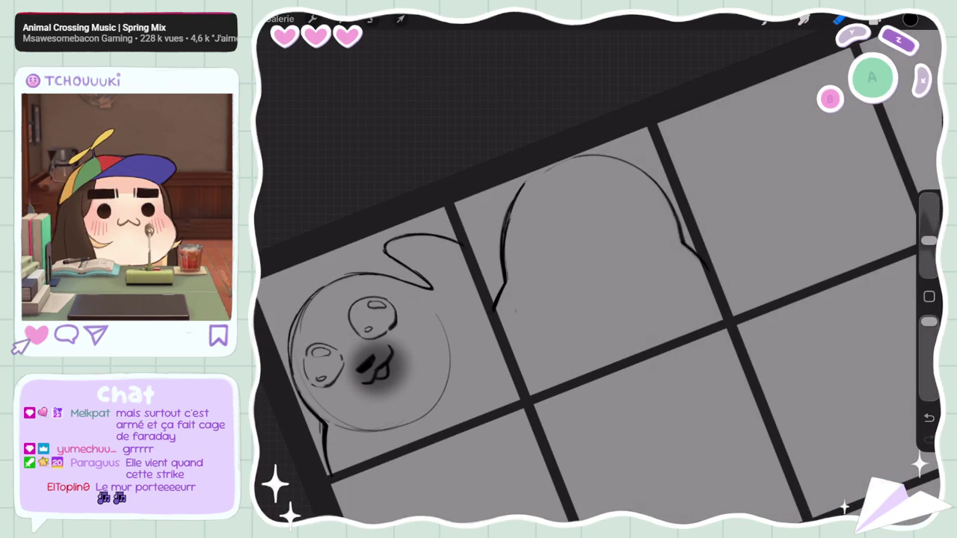
{"action": "left_click_drag", "start_coordinate": [928, 217], "coordinate": [929, 241]}
{"action": "left_click_drag", "start_coordinate": [532, 178], "coordinate": [571, 159]}
{"action": "mouse_move", "coordinate": [526, 180]}
{"action": "left_mouse_down"}
{"action": "mouse_move", "coordinate": [564, 160]}
{"action": "mouse_move", "coordinate": [516, 194]}
{"action": "mouse_move", "coordinate": [507, 221]}
{"action": "left_mouse_up"}
{"action": "left_click_drag", "start_coordinate": [598, 336], "coordinate": [569, 247]}
Step: Try several curled inner strokes inside the body, undoing each attempt
{"action": "scroll", "coordinate": [524, 299], "scroll_direction": "up", "scroll_amount": 2}
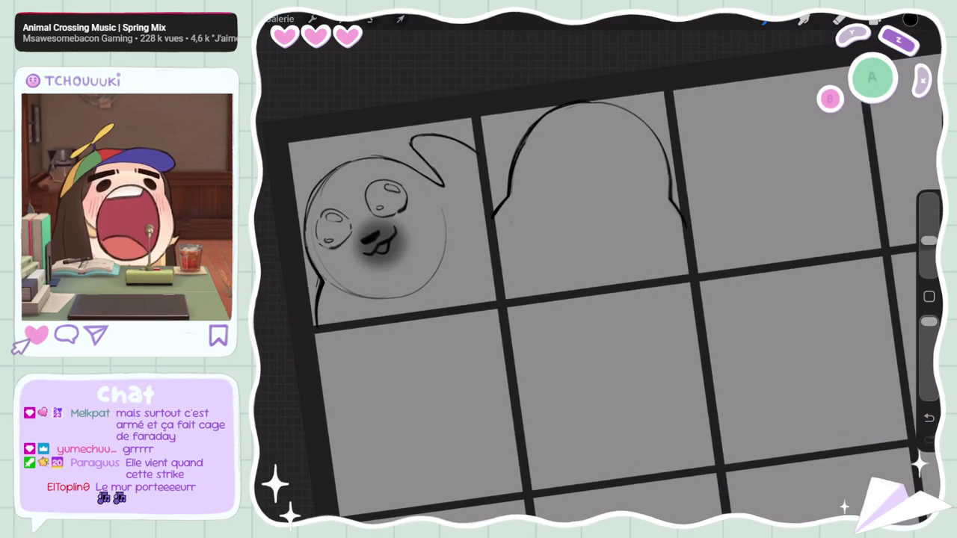
{"action": "left_click_drag", "start_coordinate": [594, 191], "coordinate": [636, 302]}
{"action": "left_click", "coordinate": [929, 418]}
{"action": "left_click_drag", "start_coordinate": [587, 188], "coordinate": [658, 262]}
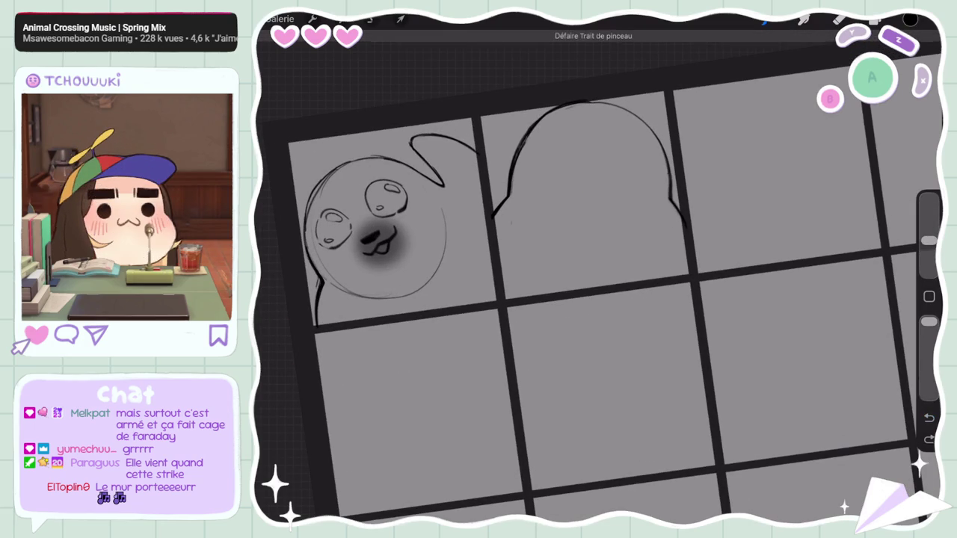
{"action": "left_click", "coordinate": [930, 418]}
{"action": "mouse_move", "coordinate": [576, 203]}
{"action": "left_mouse_down"}
{"action": "mouse_move", "coordinate": [624, 184]}
{"action": "mouse_move", "coordinate": [658, 284]}
{"action": "left_mouse_up"}
{"action": "key", "text": "ctrl+z"}
{"action": "mouse_move", "coordinate": [573, 208]}
{"action": "left_mouse_down"}
{"action": "mouse_move", "coordinate": [657, 214]}
{"action": "mouse_move", "coordinate": [614, 297]}
{"action": "mouse_move", "coordinate": [553, 315]}
{"action": "left_mouse_up"}
{"action": "key", "text": "ctrl+z"}
Step: Draw the curved base line across the body's bottom, redrawing until it sits right
{"action": "left_click_drag", "start_coordinate": [633, 280], "coordinate": [543, 307]}
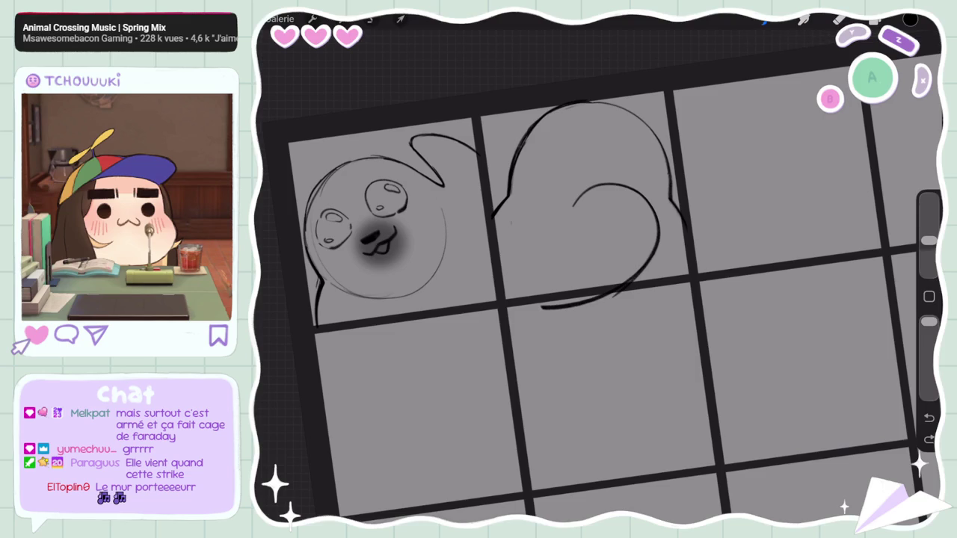
{"action": "key", "text": "ctrl+z"}
{"action": "mouse_move", "coordinate": [637, 270]}
{"action": "left_mouse_down"}
{"action": "mouse_move", "coordinate": [607, 296]}
{"action": "mouse_move", "coordinate": [550, 310]}
{"action": "left_mouse_up"}
{"action": "key", "text": "ctrl+z"}
{"action": "key", "text": "ctrl+z"}
{"action": "mouse_move", "coordinate": [640, 266]}
{"action": "left_mouse_down"}
{"action": "mouse_move", "coordinate": [585, 302]}
{"action": "mouse_move", "coordinate": [542, 308]}
{"action": "left_mouse_up"}
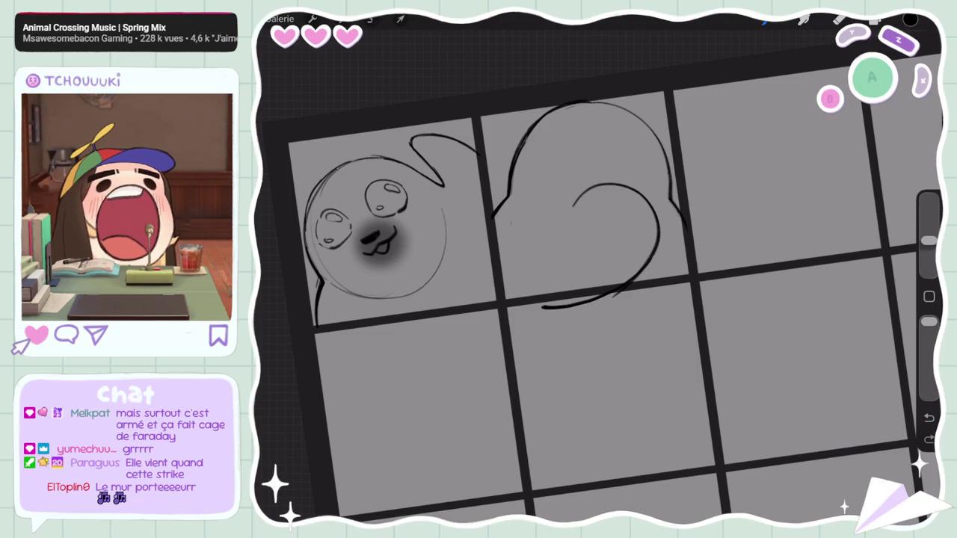
{"action": "key", "text": "ctrl+z"}
{"action": "mouse_move", "coordinate": [637, 272]}
{"action": "left_mouse_down"}
{"action": "mouse_move", "coordinate": [598, 302]}
{"action": "mouse_move", "coordinate": [549, 311]}
{"action": "left_mouse_up"}
Step: Undo the base line's tail and erase its lower-right end
{"action": "left_click_drag", "start_coordinate": [929, 241], "coordinate": [928, 216]}
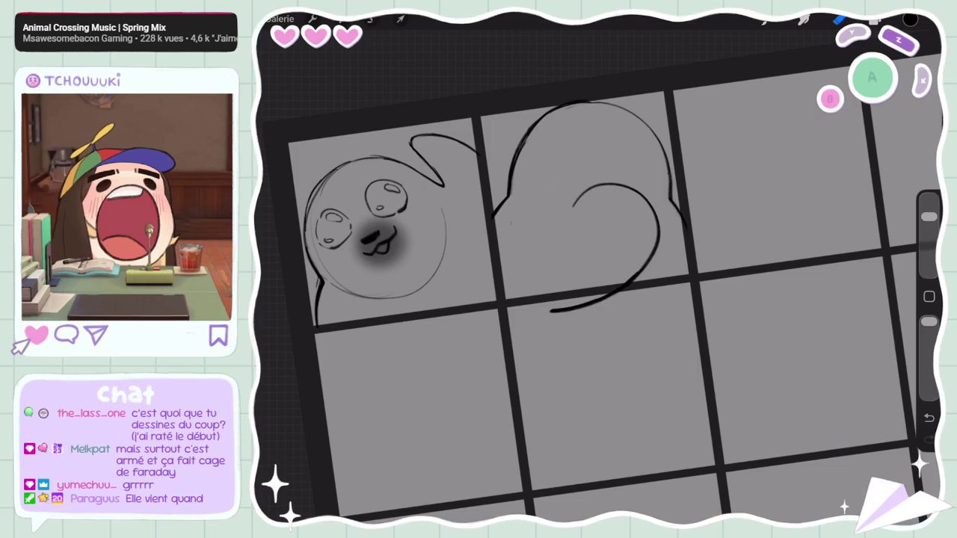
{"action": "key", "text": "ctrl+z"}
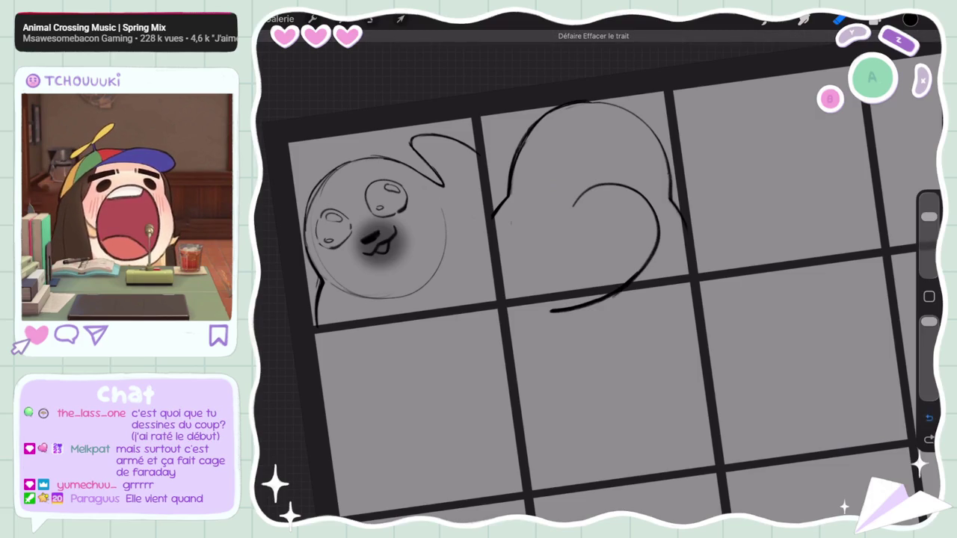
{"action": "left_click_drag", "start_coordinate": [929, 241], "coordinate": [929, 217]}
{"action": "left_click_drag", "start_coordinate": [615, 295], "coordinate": [644, 268]}
Step: Redraw the body's lower-right curve, extending it further left
{"action": "left_click_drag", "start_coordinate": [929, 217], "coordinate": [929, 241]}
{"action": "left_click", "coordinate": [764, 21]}
{"action": "left_click_drag", "start_coordinate": [658, 250], "coordinate": [604, 294]}
{"action": "key", "text": "ctrl+z"}
{"action": "left_click_drag", "start_coordinate": [657, 251], "coordinate": [604, 292]}
{"action": "key", "text": "ctrl+z"}
{"action": "mouse_move", "coordinate": [657, 251]}
{"action": "left_mouse_down"}
{"action": "mouse_move", "coordinate": [591, 293]}
{"action": "mouse_move", "coordinate": [548, 295]}
{"action": "left_mouse_up"}
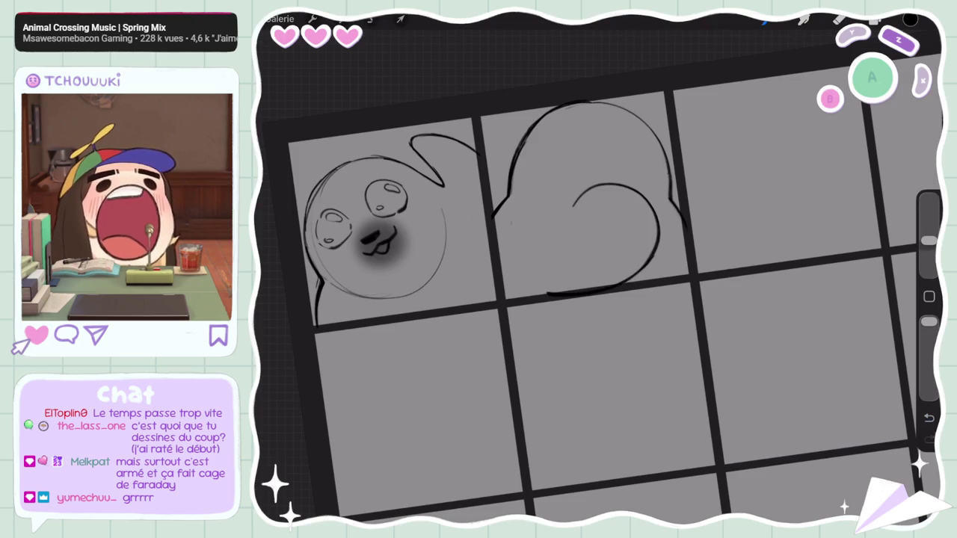
{"action": "left_click", "coordinate": [372, 19]}
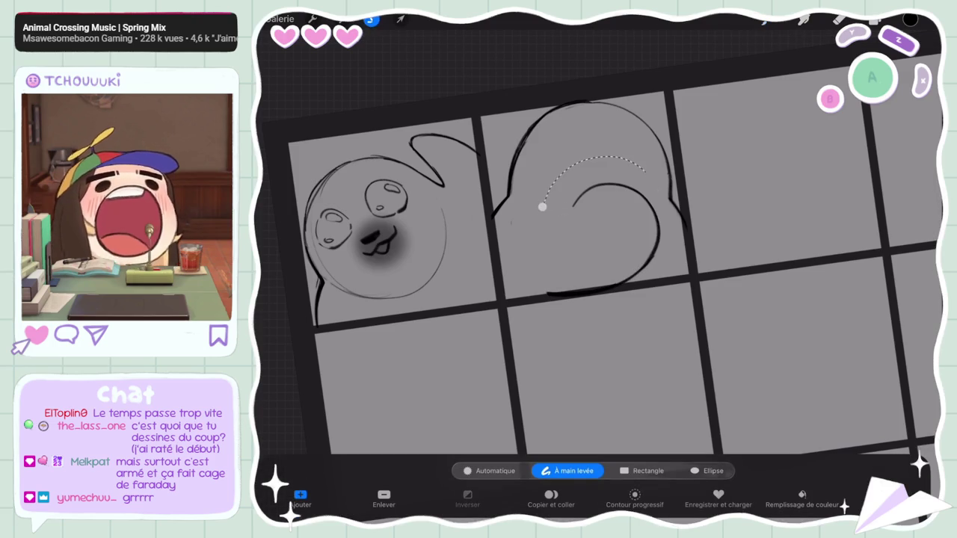
Step: Dismiss the stray lasso selection around the body's inner curve
{"action": "left_click_drag", "start_coordinate": [541, 205], "coordinate": [463, 116]}
{"action": "left_click", "coordinate": [400, 19]}
{"action": "scroll", "coordinate": [598, 284], "scroll_direction": "down", "scroll_amount": 3}
{"action": "key", "text": "Delete"}
{"action": "scroll", "coordinate": [598, 269], "scroll_direction": "up", "scroll_amount": 3}
Step: Draw a darkened half-heart arc in the lower centre panel
{"action": "left_click_drag", "start_coordinate": [602, 254], "coordinate": [584, 344]}
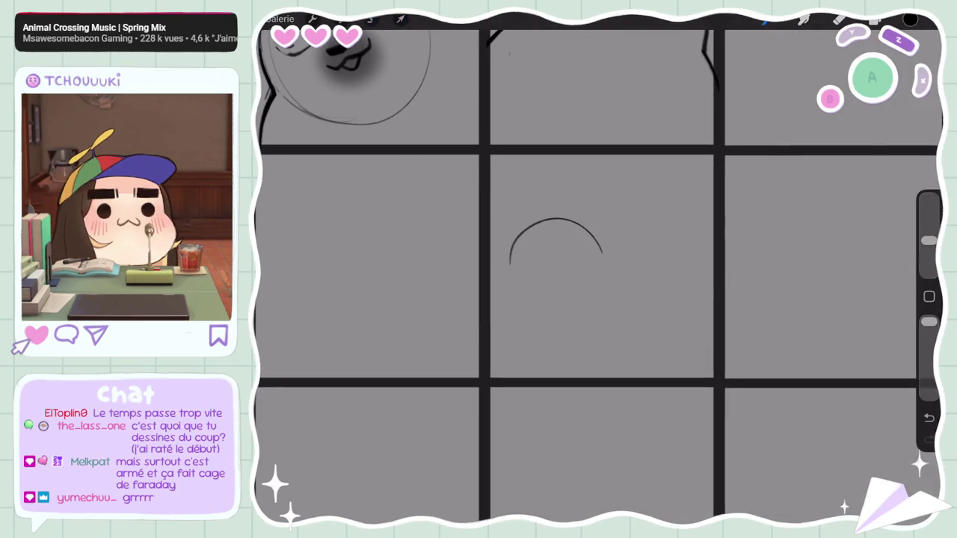
{"action": "left_click_drag", "start_coordinate": [509, 251], "coordinate": [573, 341]}
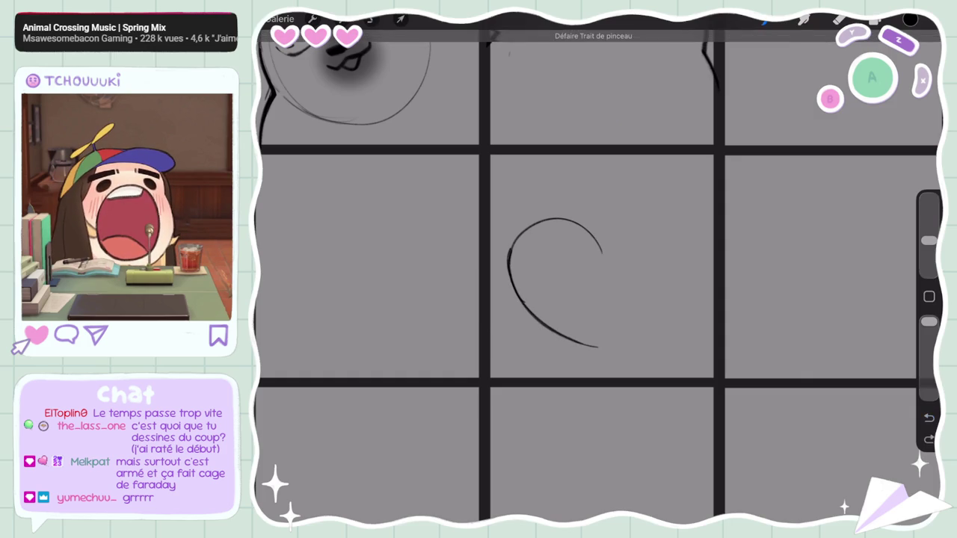
{"action": "left_click_drag", "start_coordinate": [552, 332], "coordinate": [599, 346]}
{"action": "left_click_drag", "start_coordinate": [524, 306], "coordinate": [573, 342]}
{"action": "left_click_drag", "start_coordinate": [512, 278], "coordinate": [526, 308]}
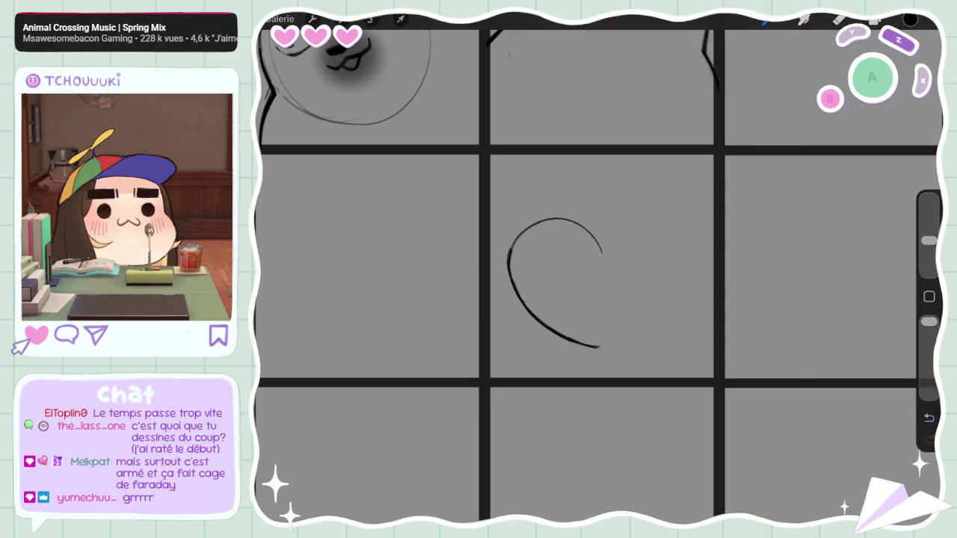
{"action": "mouse_move", "coordinate": [510, 251]}
{"action": "left_mouse_down"}
{"action": "mouse_move", "coordinate": [543, 221]}
{"action": "mouse_move", "coordinate": [532, 226]}
{"action": "left_mouse_up"}
Step: Copy the lassoed half-heart, flip the copy horizontally and move it right to close the heart
{"action": "left_click", "coordinate": [372, 19]}
{"action": "left_click_drag", "start_coordinate": [463, 253], "coordinate": [441, 241]}
{"action": "left_click", "coordinate": [462, 253]}
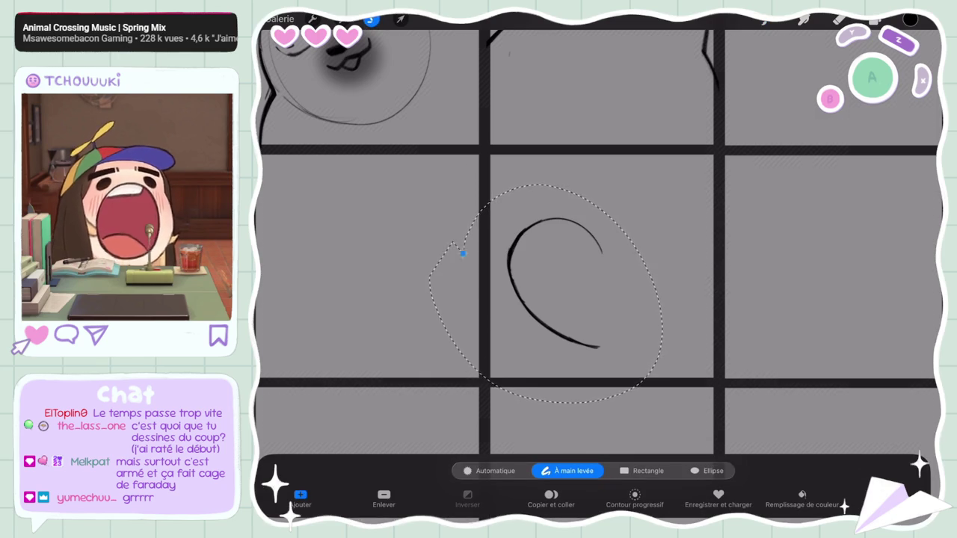
{"action": "left_click", "coordinate": [551, 499]}
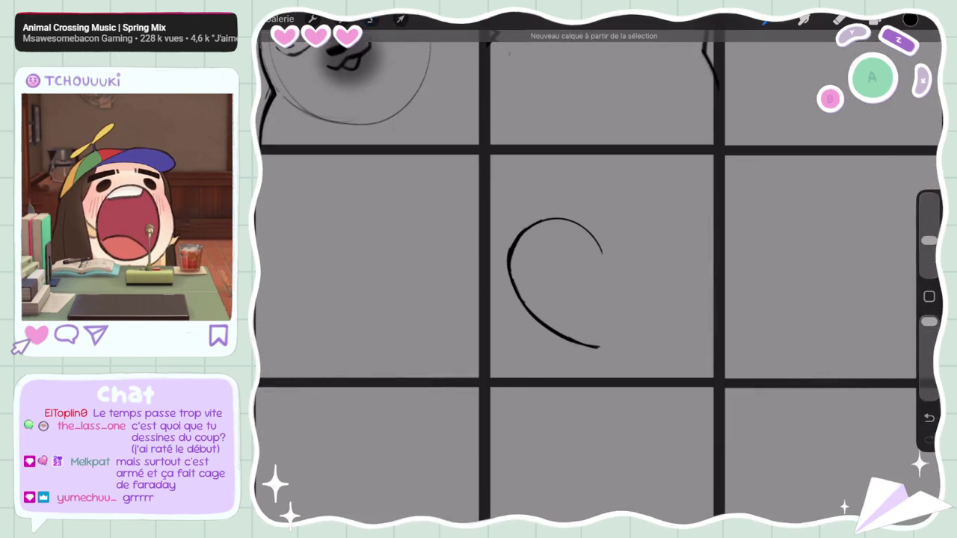
{"action": "left_click", "coordinate": [451, 499]}
{"action": "left_click_drag", "start_coordinate": [554, 283], "coordinate": [645, 282]}
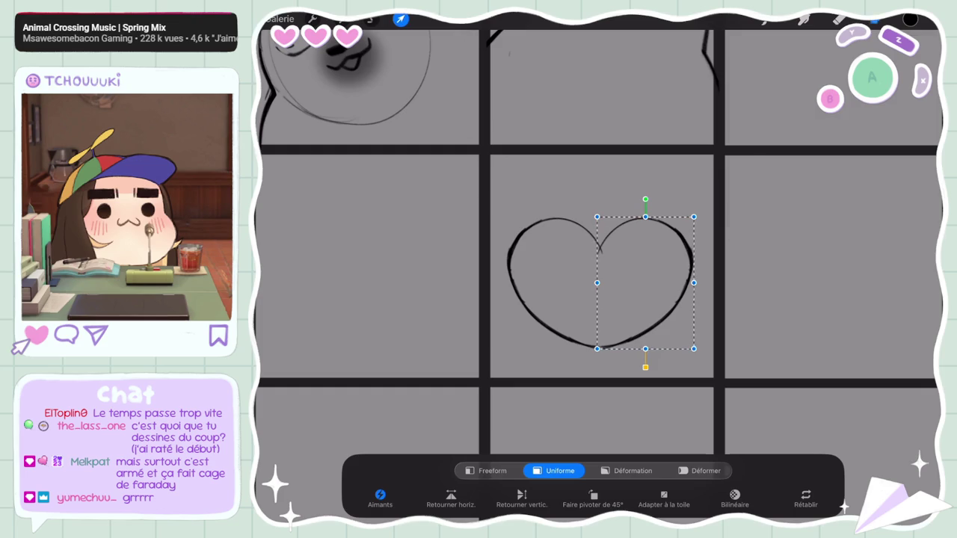
Step: Merge the heart copy with the arc, then stretch the heart slightly taller in Freeform transform
{"action": "left_click", "coordinate": [875, 20]}
{"action": "left_click", "coordinate": [840, 19]}
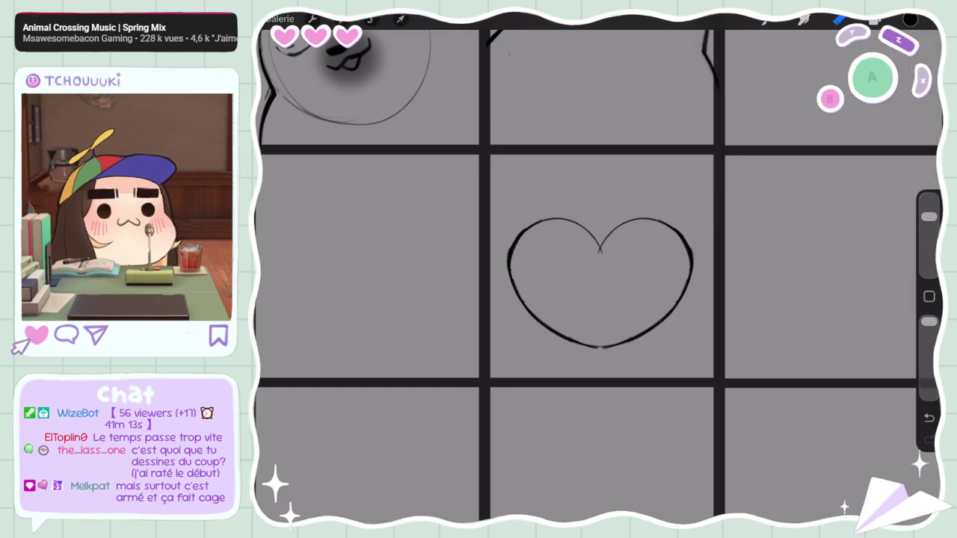
{"action": "left_click_drag", "start_coordinate": [598, 284], "coordinate": [568, 262]}
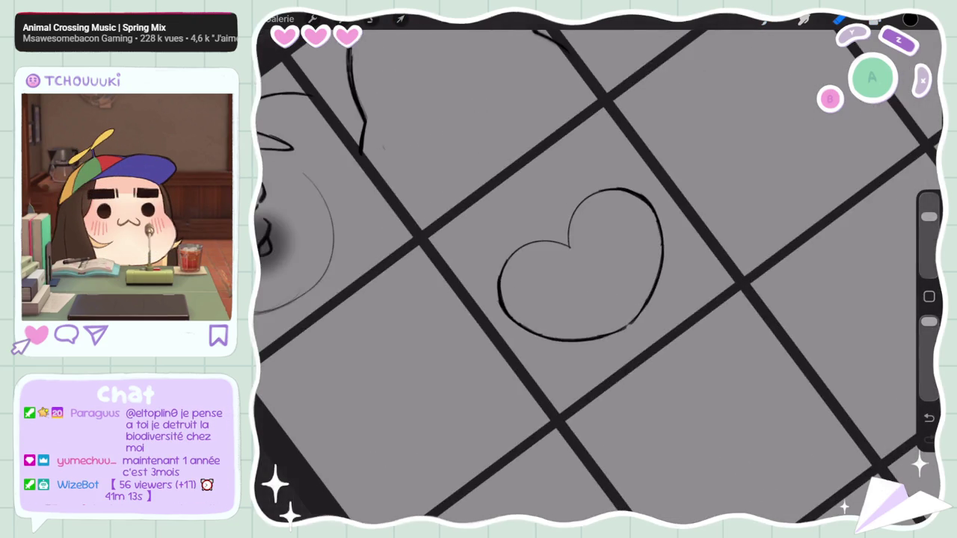
{"action": "left_click", "coordinate": [401, 19]}
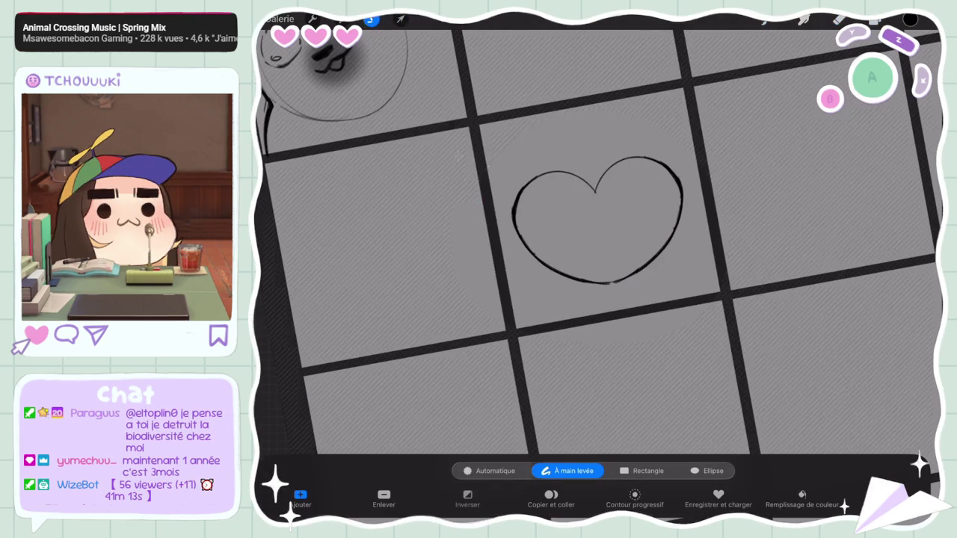
{"action": "left_click", "coordinate": [486, 470]}
{"action": "left_click_drag", "start_coordinate": [612, 284], "coordinate": [613, 293]}
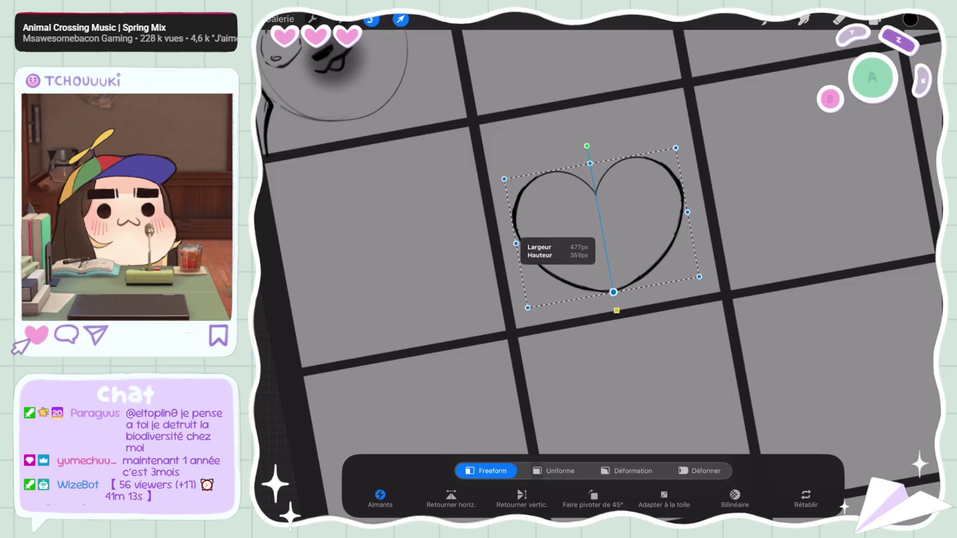
{"action": "left_click", "coordinate": [555, 251]}
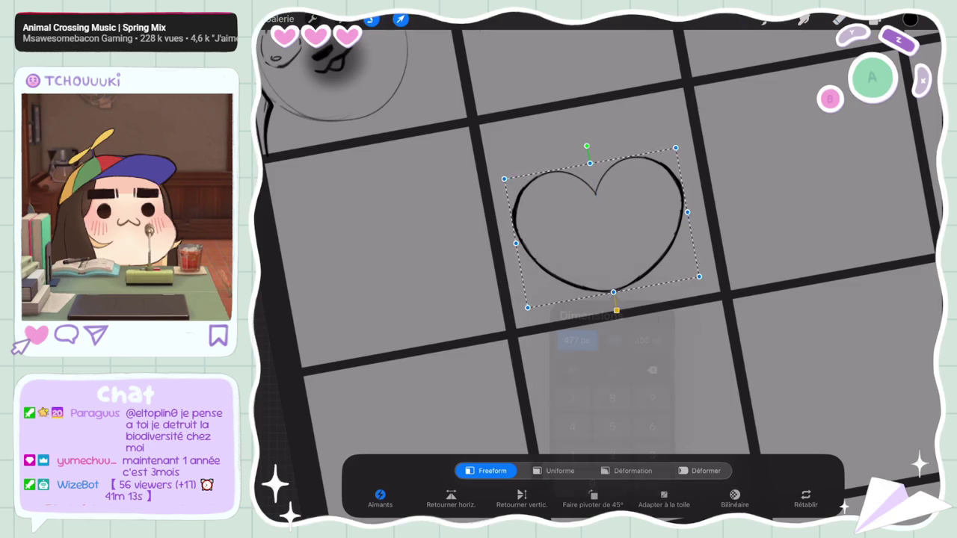
{"action": "left_click", "coordinate": [840, 19]}
Step: Erase the heart's rough right side and retrace it darker with the inking brush
{"action": "left_click_drag", "start_coordinate": [682, 193], "coordinate": [673, 261]}
{"action": "left_click_drag", "start_coordinate": [679, 222], "coordinate": [639, 281]}
{"action": "left_click", "coordinate": [804, 19]}
{"action": "left_click", "coordinate": [766, 20]}
{"action": "mouse_move", "coordinate": [681, 190]}
{"action": "left_mouse_down"}
{"action": "mouse_move", "coordinate": [670, 239]}
{"action": "mouse_move", "coordinate": [634, 283]}
{"action": "left_mouse_up"}
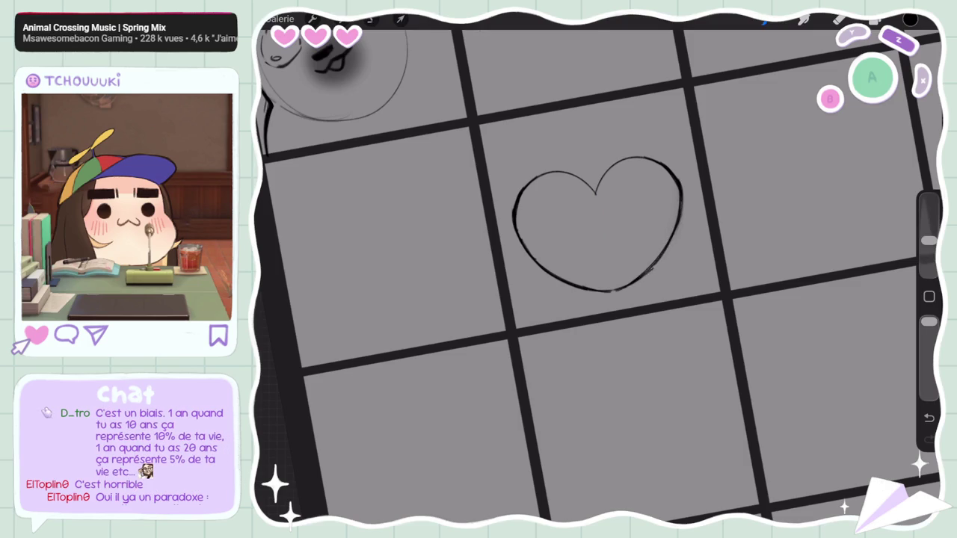
Step: Retrace the heart's left side and lower-left outline
{"action": "left_click_drag", "start_coordinate": [598, 224], "coordinate": [585, 187]}
{"action": "mouse_move", "coordinate": [489, 149]}
{"action": "left_mouse_down"}
{"action": "mouse_move", "coordinate": [489, 183]}
{"action": "mouse_move", "coordinate": [513, 232]}
{"action": "left_mouse_up"}
{"action": "left_click_drag", "start_coordinate": [928, 240], "coordinate": [929, 217]}
Step: Erase the doubled lines along the heart's left and lower-left edge
{"action": "left_click", "coordinate": [839, 19]}
{"action": "mouse_move", "coordinate": [490, 130]}
{"action": "left_mouse_down"}
{"action": "mouse_move", "coordinate": [489, 198]}
{"action": "mouse_move", "coordinate": [513, 235]}
{"action": "left_mouse_up"}
{"action": "left_click_drag", "start_coordinate": [495, 199], "coordinate": [524, 243]}
{"action": "left_click_drag", "start_coordinate": [496, 202], "coordinate": [525, 247]}
{"action": "left_click_drag", "start_coordinate": [501, 213], "coordinate": [540, 256]}
{"action": "left_click_drag", "start_coordinate": [505, 217], "coordinate": [570, 269]}
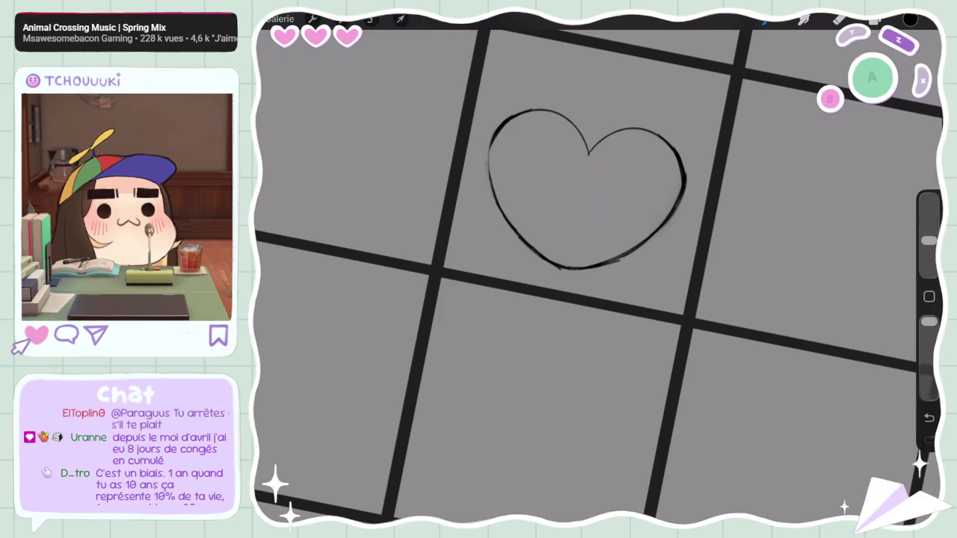
Step: Undo a stray lower-right stroke and erase the doubled bit on the heart's right edge
{"action": "left_click_drag", "start_coordinate": [655, 243], "coordinate": [592, 271]}
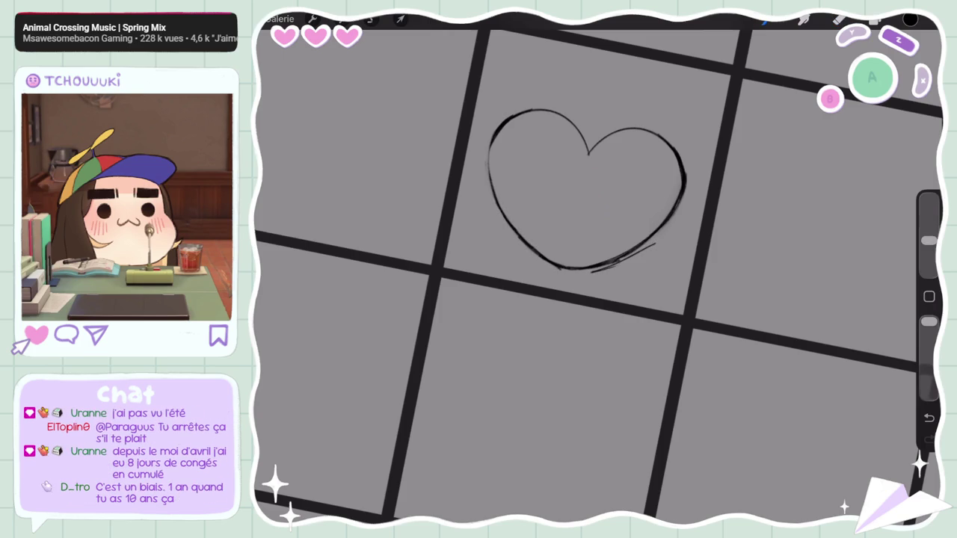
{"action": "left_click", "coordinate": [930, 418]}
{"action": "left_click", "coordinate": [839, 18]}
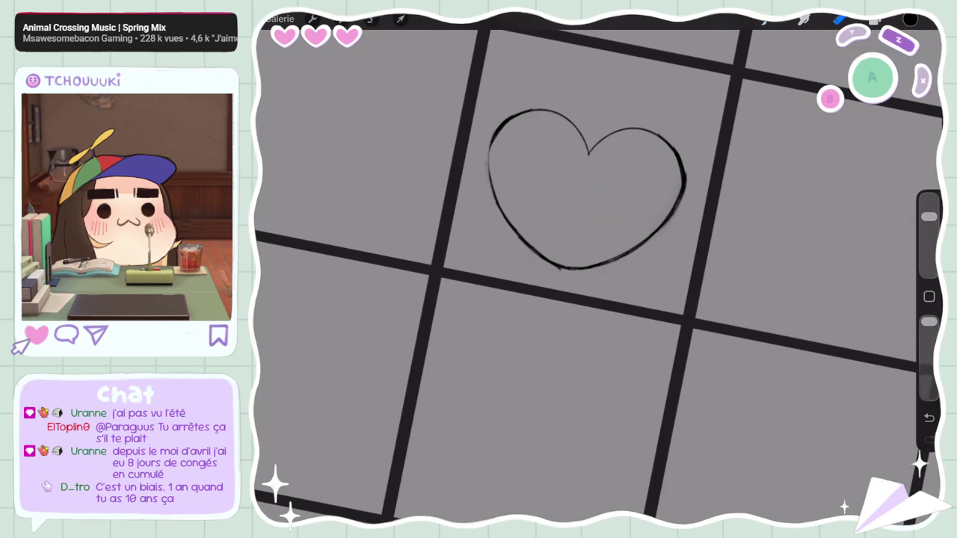
{"action": "mouse_move", "coordinate": [686, 171]}
{"action": "left_mouse_down"}
{"action": "mouse_move", "coordinate": [686, 191]}
{"action": "mouse_move", "coordinate": [681, 183]}
{"action": "left_mouse_up"}
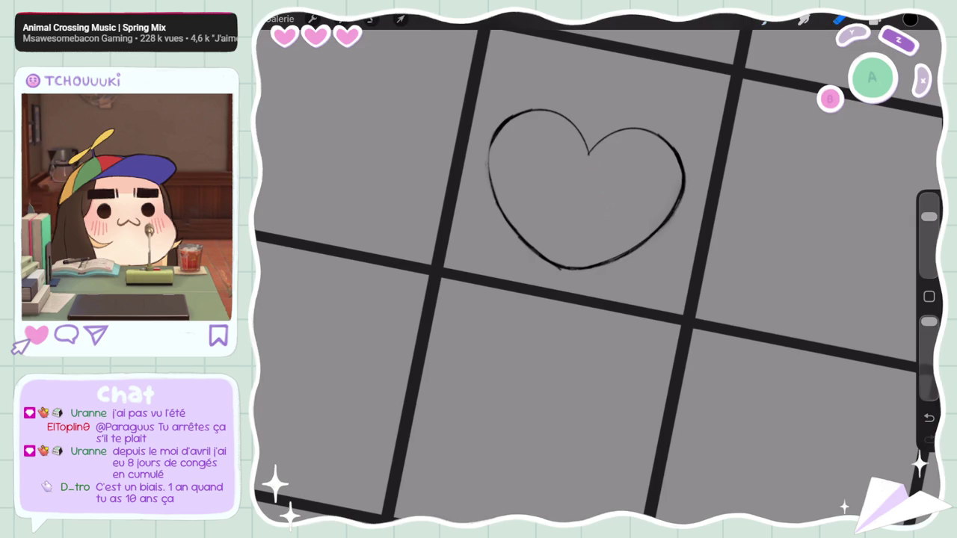
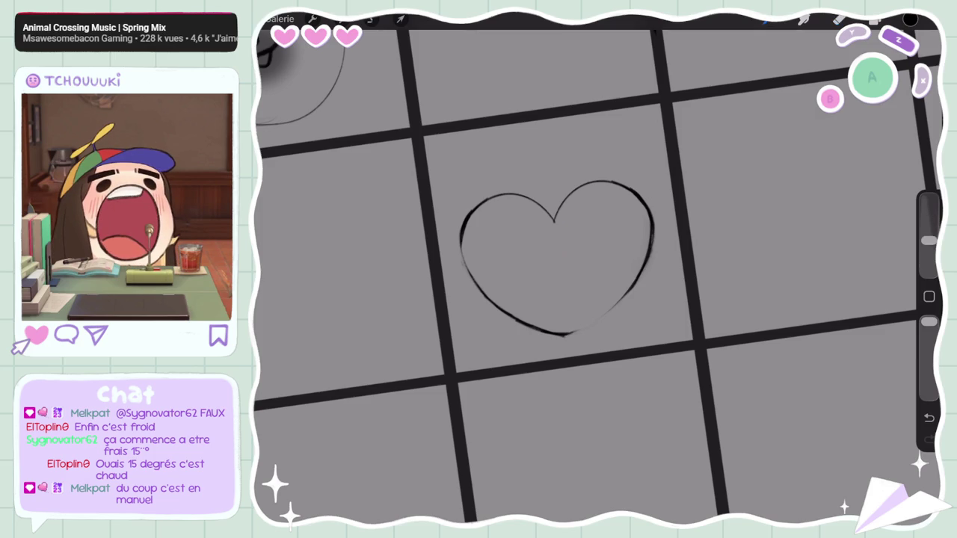
Step: Undo stray strokes on the heart outline, reduce the brush size and rotate in to inspect
{"action": "key", "text": "ctrl+z"}
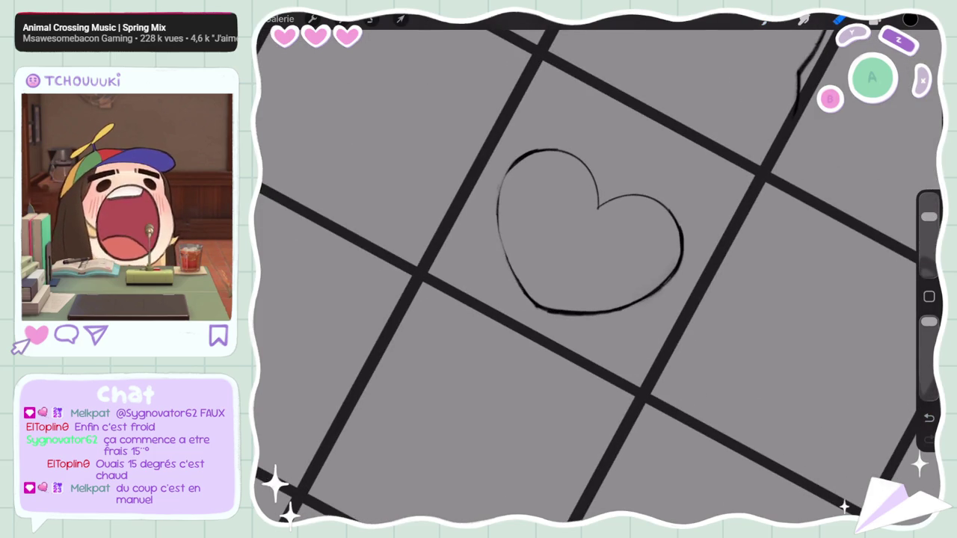
{"action": "left_click_drag", "start_coordinate": [929, 217], "coordinate": [929, 239]}
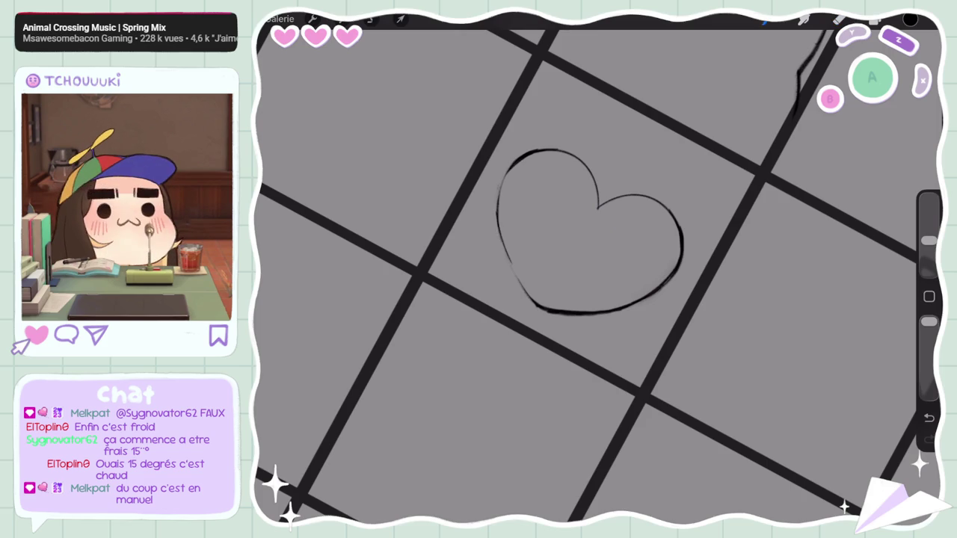
{"action": "left_click_drag", "start_coordinate": [498, 221], "coordinate": [518, 283]}
{"action": "left_click", "coordinate": [929, 418]}
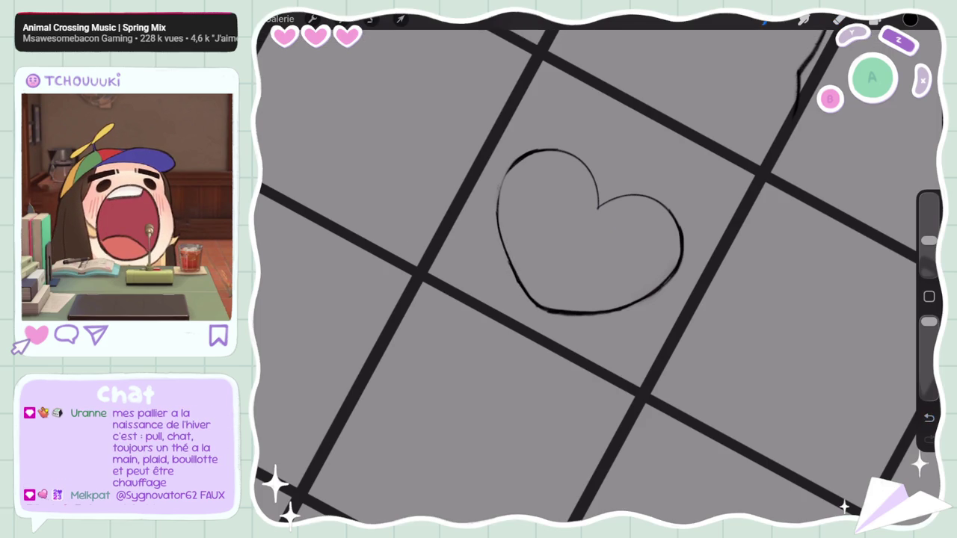
{"action": "left_click_drag", "start_coordinate": [591, 232], "coordinate": [602, 164]}
{"action": "left_click_drag", "start_coordinate": [929, 239], "coordinate": [928, 217]}
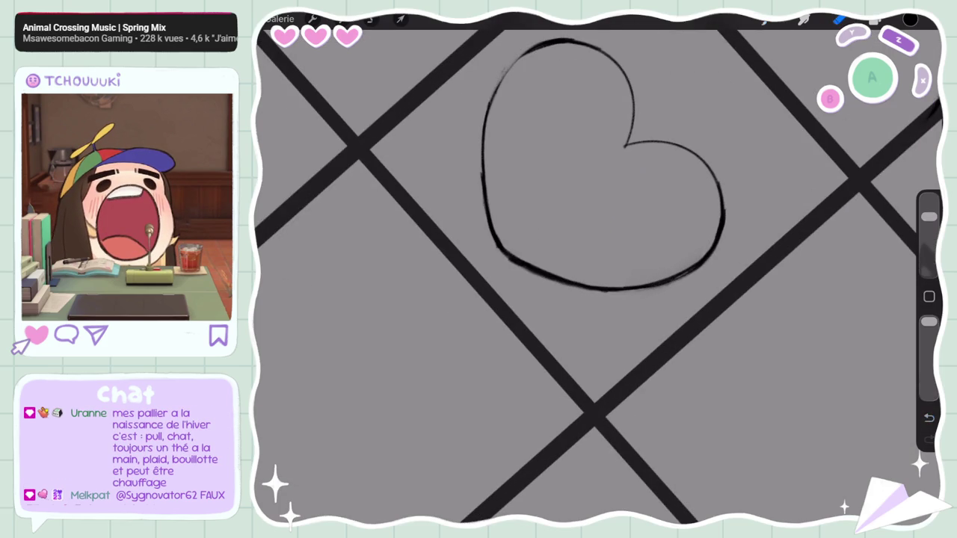
Step: Switch back to the brush, then start a transform with freehand selection
{"action": "left_click", "coordinate": [766, 19]}
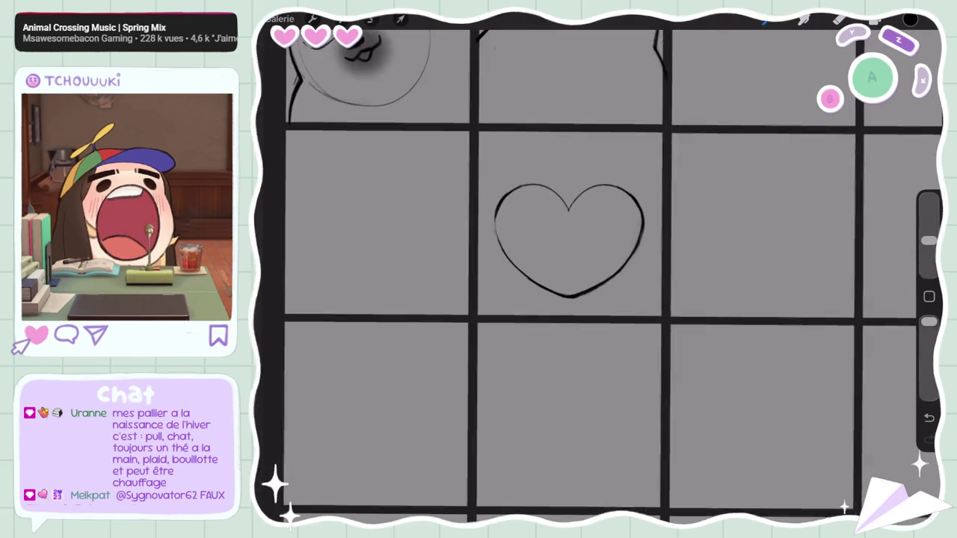
{"action": "left_click", "coordinate": [401, 19]}
{"action": "left_click", "coordinate": [372, 19]}
Step: Lasso the heart and move it up into the seal-body cell
{"action": "left_click_drag", "start_coordinate": [474, 247], "coordinate": [478, 249]}
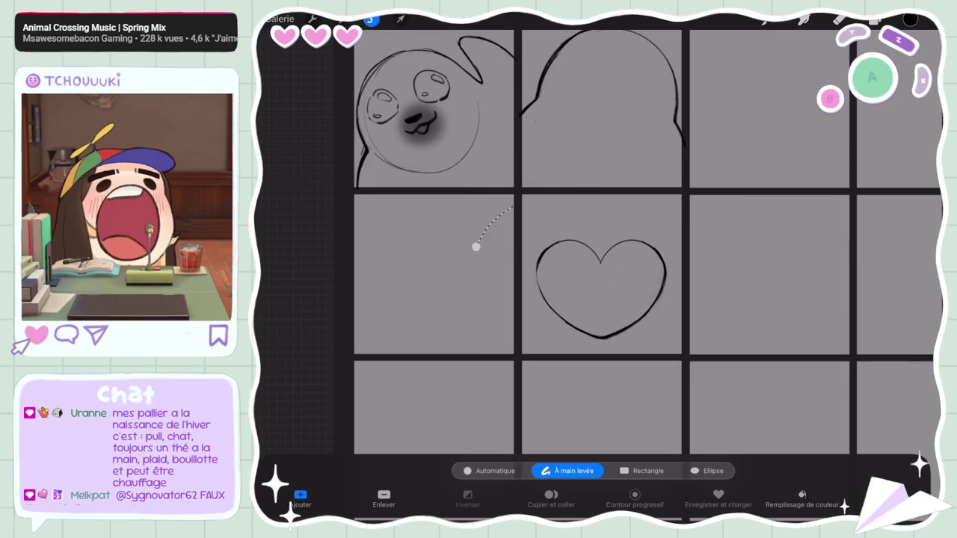
{"action": "left_click", "coordinate": [401, 18]}
{"action": "left_click_drag", "start_coordinate": [600, 290], "coordinate": [593, 124]}
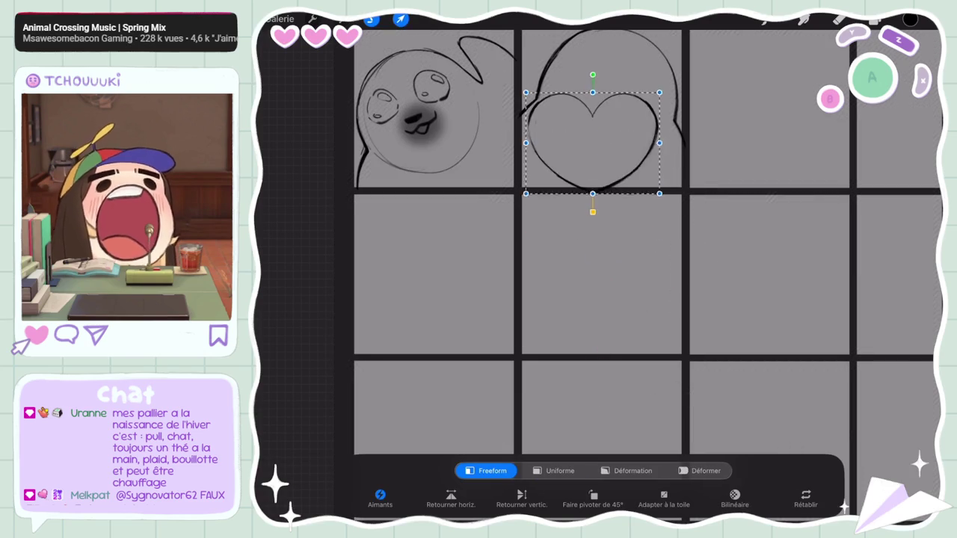
{"action": "scroll", "coordinate": [591, 224], "scroll_direction": "up", "scroll_amount": 3}
{"action": "left_click_drag", "start_coordinate": [678, 149], "coordinate": [678, 157]}
Step: Enlarge the heart in Uniforme mode, tilt it clockwise, and commit its placement
{"action": "left_click_drag", "start_coordinate": [493, 128], "coordinate": [472, 116]}
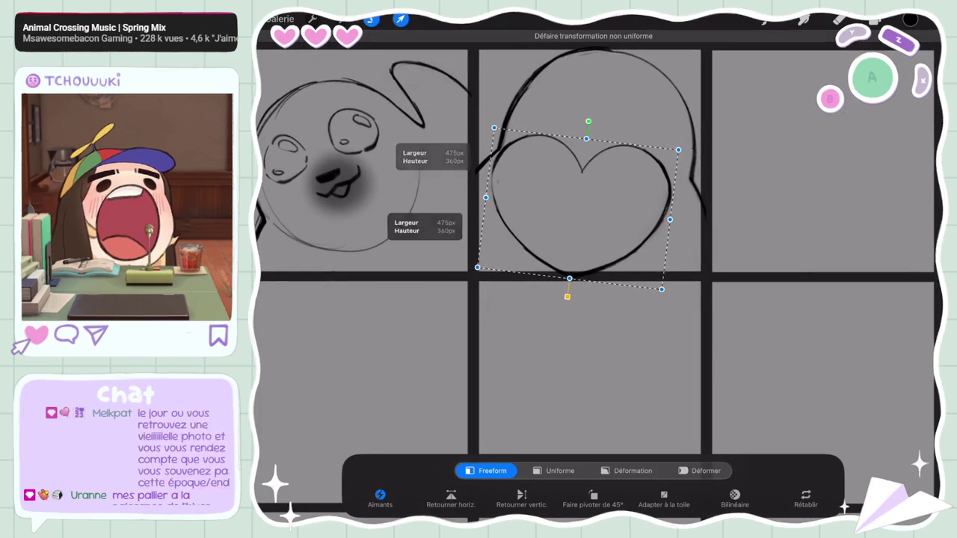
{"action": "left_click", "coordinate": [560, 470]}
{"action": "mouse_move", "coordinate": [558, 277]}
{"action": "left_mouse_down"}
{"action": "mouse_move", "coordinate": [566, 307]}
{"action": "mouse_move", "coordinate": [566, 294]}
{"action": "left_mouse_up"}
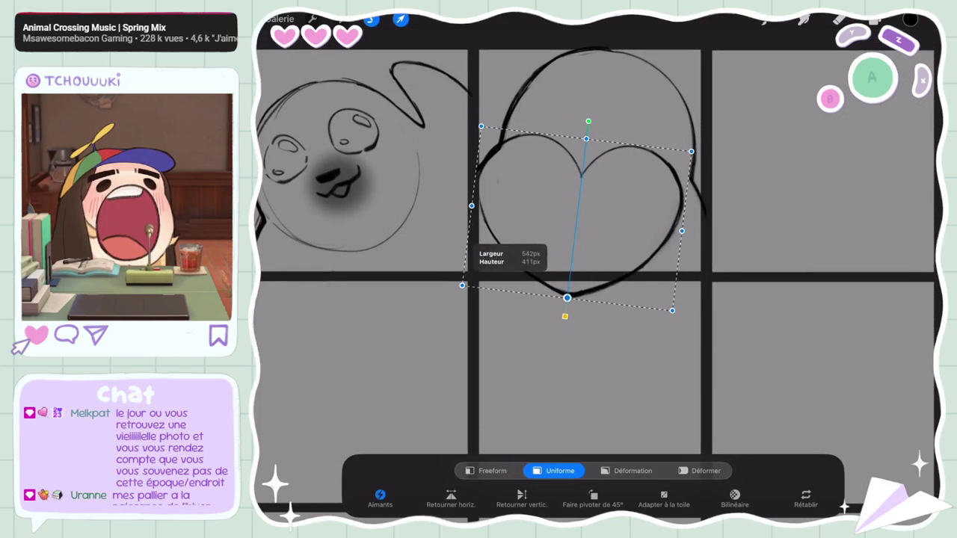
{"action": "left_click_drag", "start_coordinate": [576, 211], "coordinate": [588, 199]}
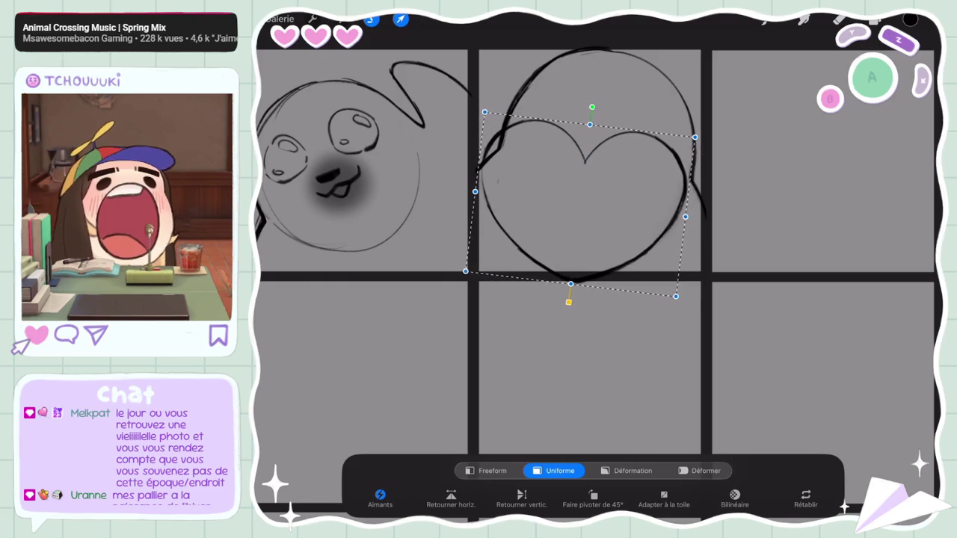
{"action": "left_click_drag", "start_coordinate": [578, 287], "coordinate": [572, 278]}
{"action": "left_click_drag", "start_coordinate": [593, 107], "coordinate": [591, 110]}
{"action": "left_click_drag", "start_coordinate": [572, 203], "coordinate": [574, 202]}
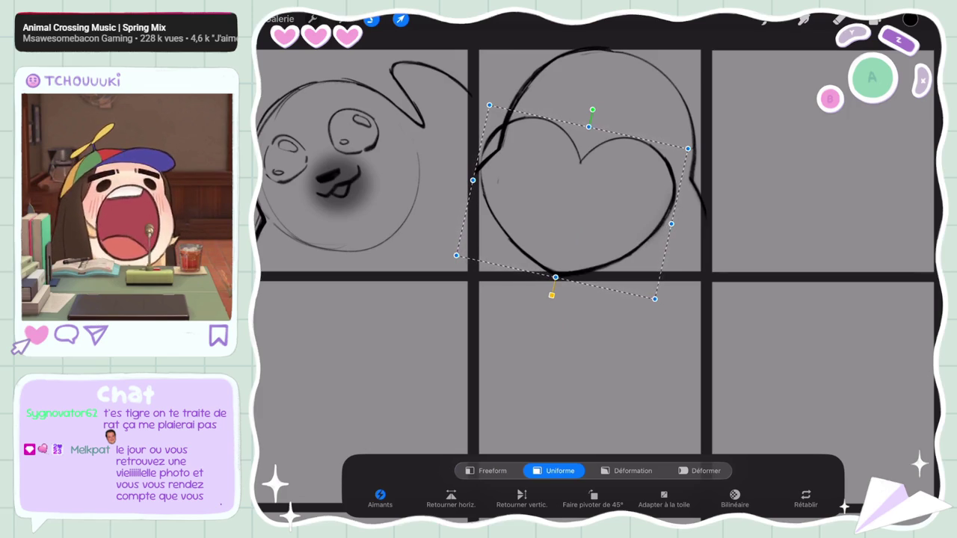
{"action": "mouse_move", "coordinate": [572, 203]}
{"action": "left_mouse_down"}
{"action": "mouse_move", "coordinate": [575, 196]}
{"action": "mouse_move", "coordinate": [589, 257]}
{"action": "left_mouse_up"}
{"action": "left_click", "coordinate": [372, 19]}
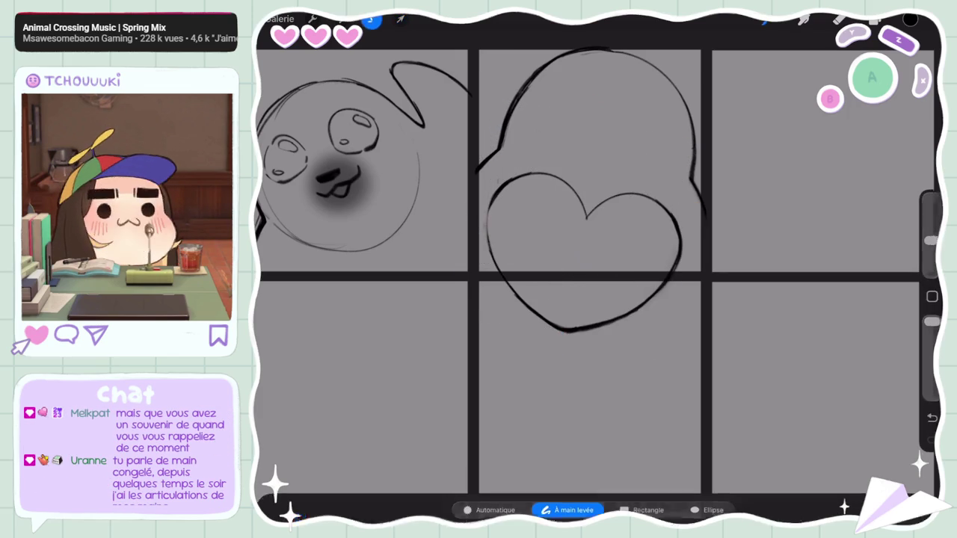
Step: Copy and paste the lassoed heart onto a new layer and position the copy
{"action": "left_click_drag", "start_coordinate": [459, 217], "coordinate": [459, 218]}
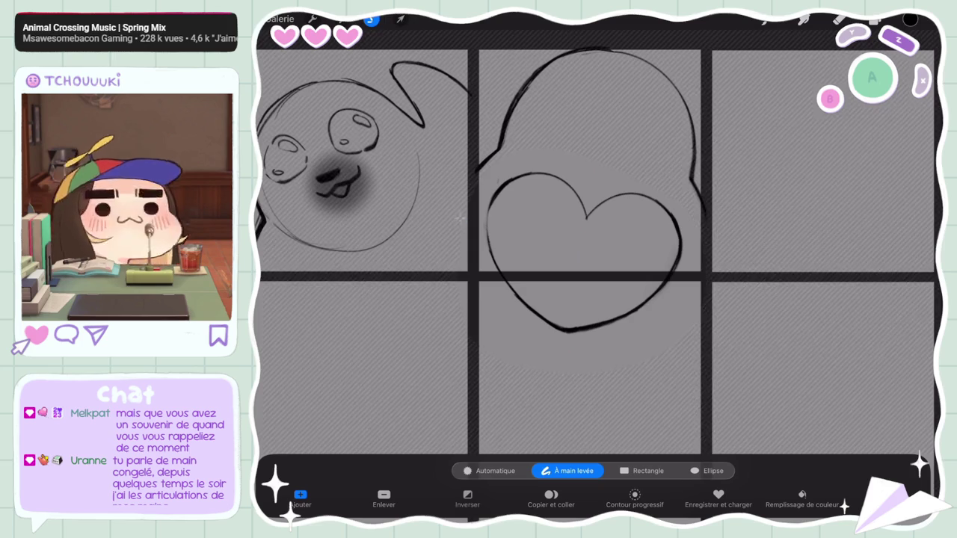
{"action": "left_click", "coordinate": [551, 499]}
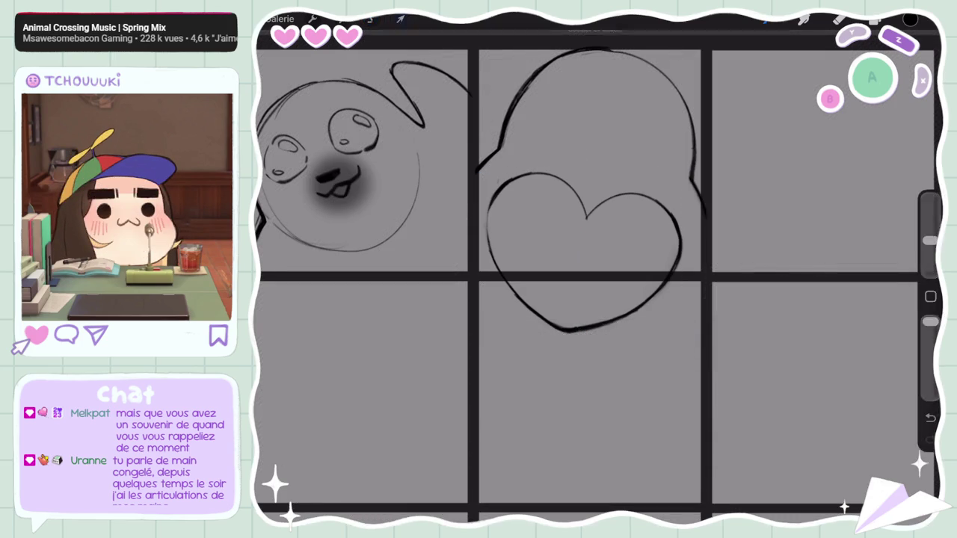
{"action": "left_click_drag", "start_coordinate": [583, 255], "coordinate": [577, 197]}
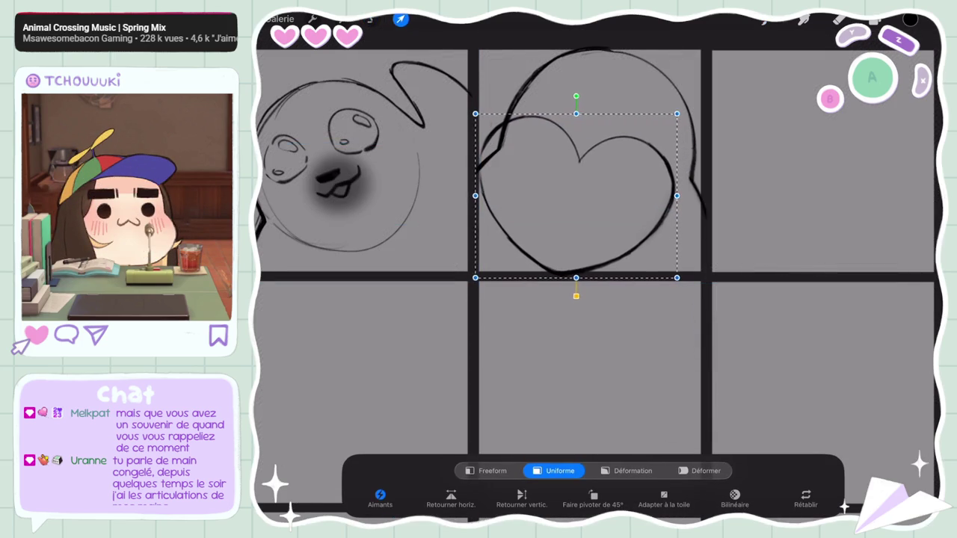
{"action": "left_click_drag", "start_coordinate": [577, 195], "coordinate": [576, 200]}
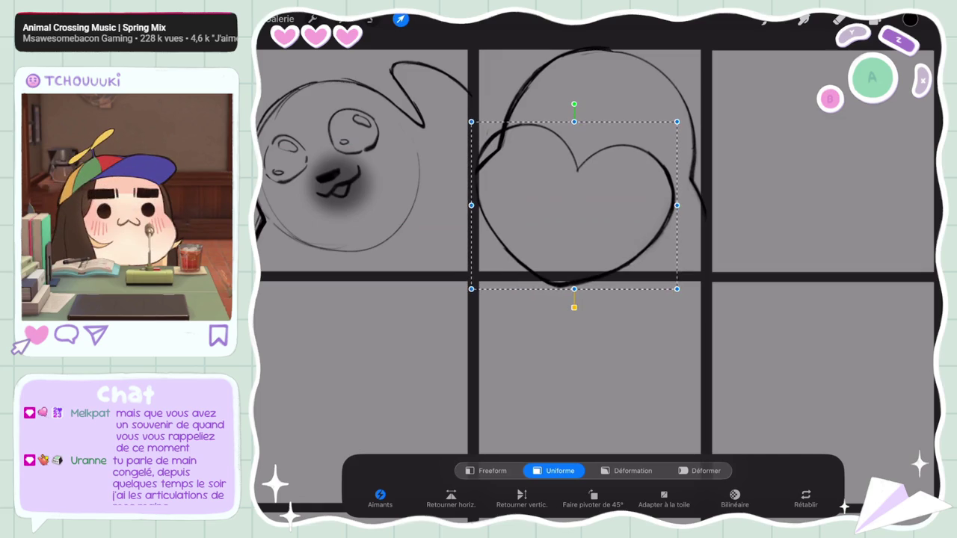
Step: Finish placing the heart and select Calque 2 with the seal sketch
{"action": "left_click", "coordinate": [875, 20]}
{"action": "left_click", "coordinate": [401, 18]}
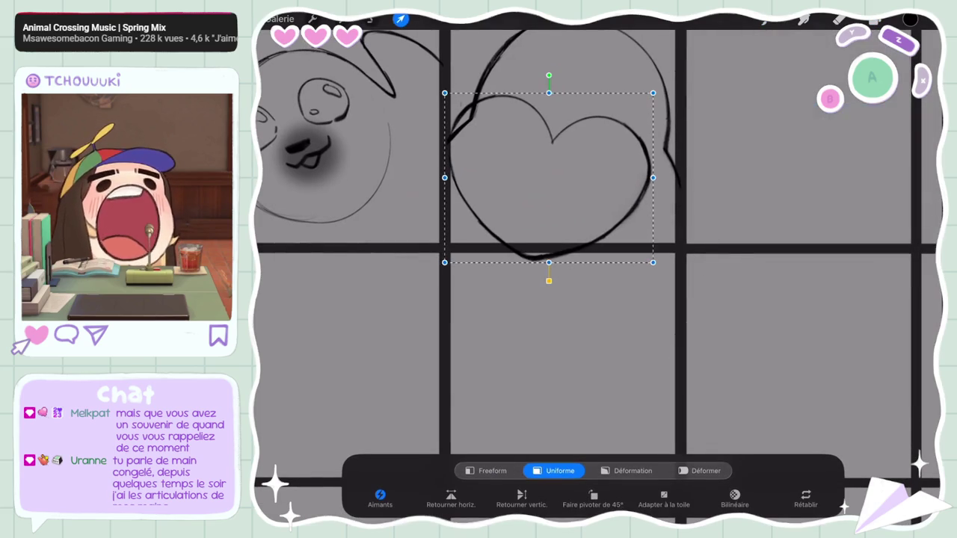
{"action": "left_click", "coordinate": [875, 20]}
{"action": "left_click", "coordinate": [780, 157]}
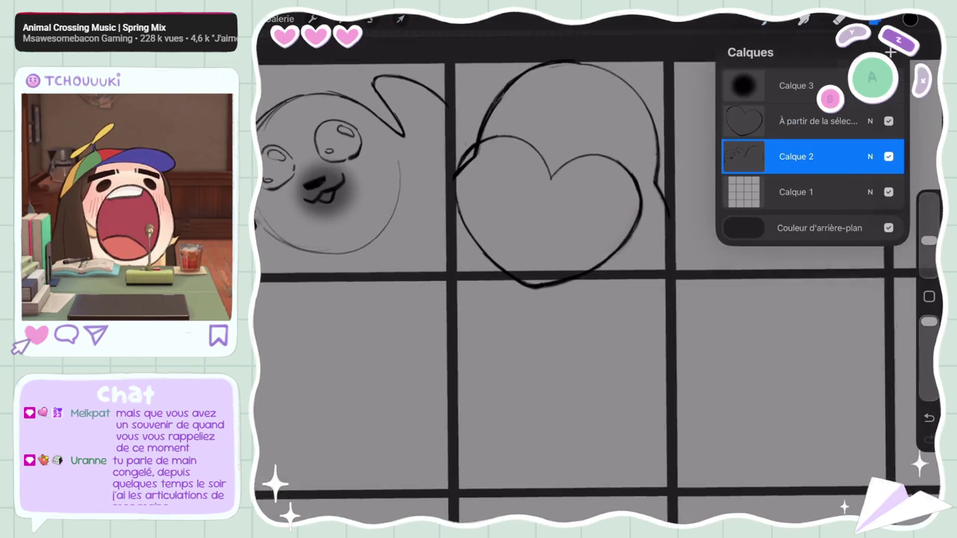
Step: Draw looping flipper strokes to the right of the heart on Calque 2
{"action": "left_click", "coordinate": [875, 20]}
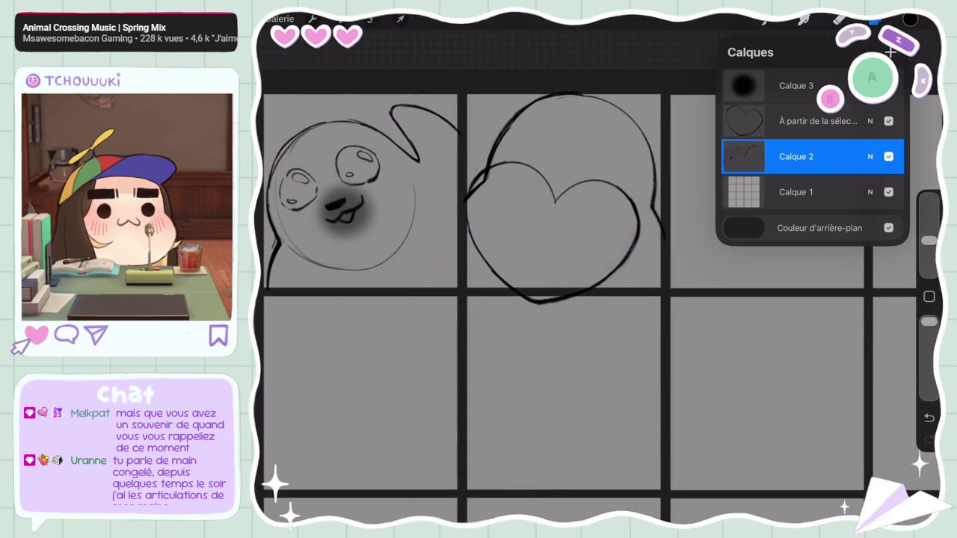
{"action": "left_click", "coordinate": [804, 21]}
{"action": "scroll", "coordinate": [554, 224], "scroll_direction": "up", "scroll_amount": 3}
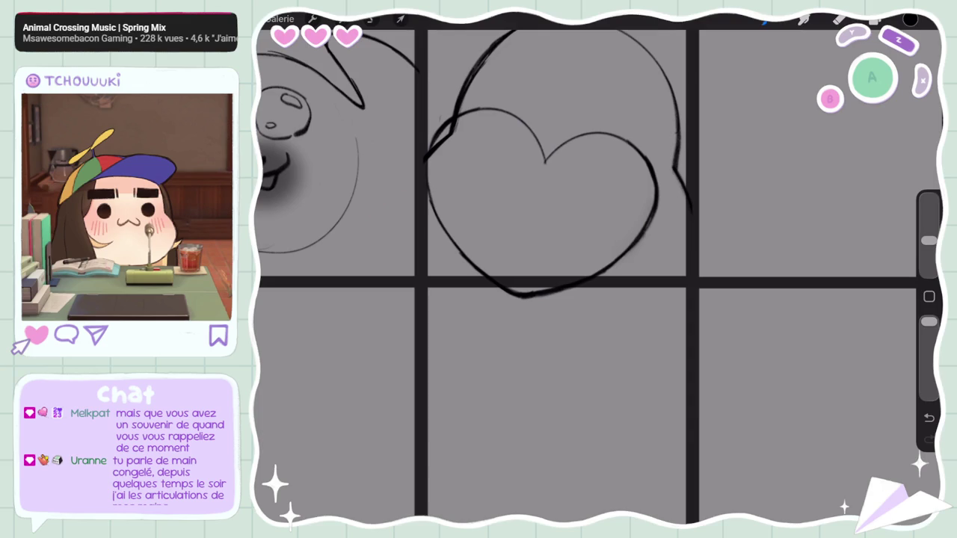
{"action": "mouse_move", "coordinate": [648, 226]}
{"action": "left_mouse_down"}
{"action": "mouse_move", "coordinate": [664, 222]}
{"action": "mouse_move", "coordinate": [660, 286]}
{"action": "left_mouse_up"}
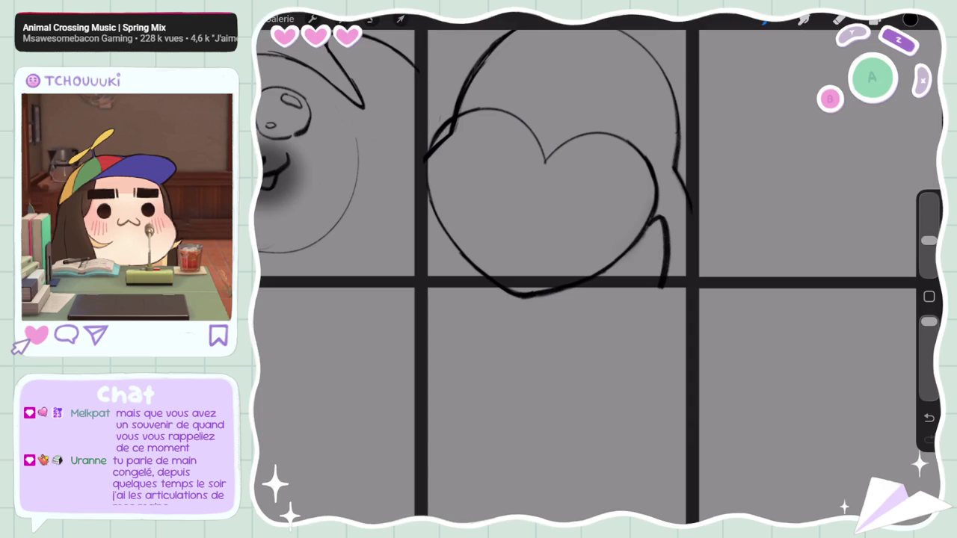
{"action": "key", "text": "ctrl+z"}
{"action": "left_click_drag", "start_coordinate": [632, 205], "coordinate": [680, 258]}
{"action": "left_click_drag", "start_coordinate": [633, 225], "coordinate": [625, 278]}
Step: Redraw short strokes along the heart's left edge, then erase stray marks with the Eraser
{"action": "left_click_drag", "start_coordinate": [423, 228], "coordinate": [441, 155]}
{"action": "key", "text": "ctrl+z"}
{"action": "left_click_drag", "start_coordinate": [417, 214], "coordinate": [430, 178]}
{"action": "mouse_move", "coordinate": [427, 179]}
{"action": "left_mouse_down"}
{"action": "mouse_move", "coordinate": [441, 149]}
{"action": "mouse_move", "coordinate": [433, 148]}
{"action": "left_mouse_up"}
{"action": "left_click", "coordinate": [839, 19]}
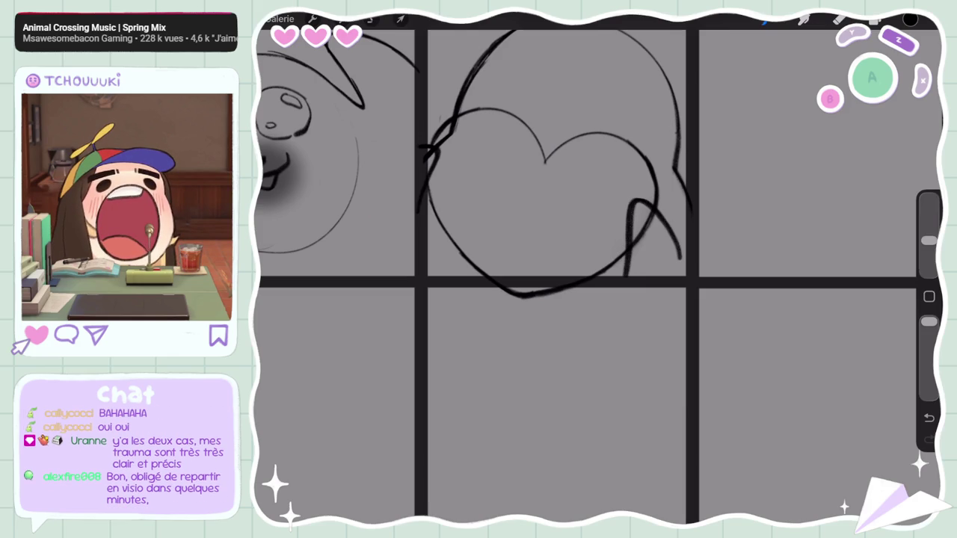
{"action": "left_click", "coordinate": [839, 19]}
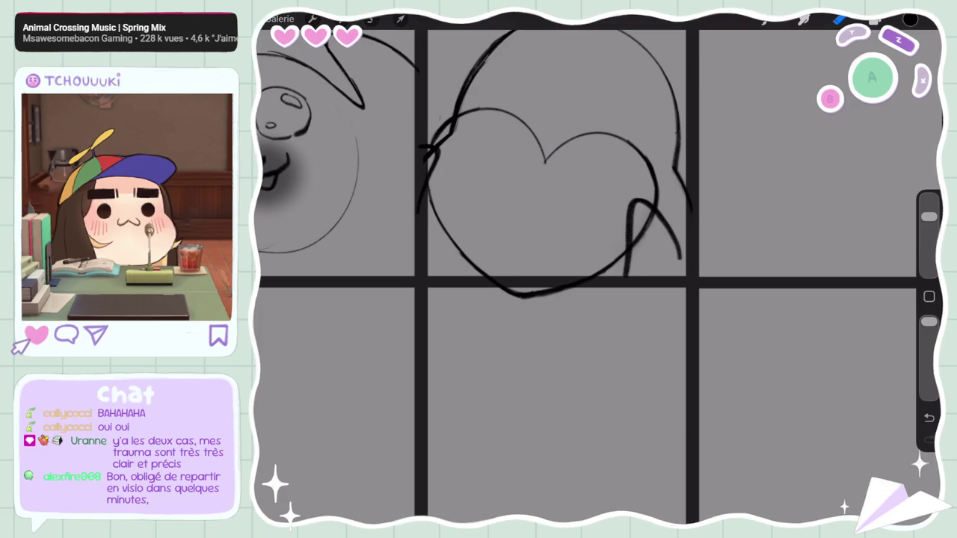
{"action": "left_click_drag", "start_coordinate": [929, 217], "coordinate": [929, 241]}
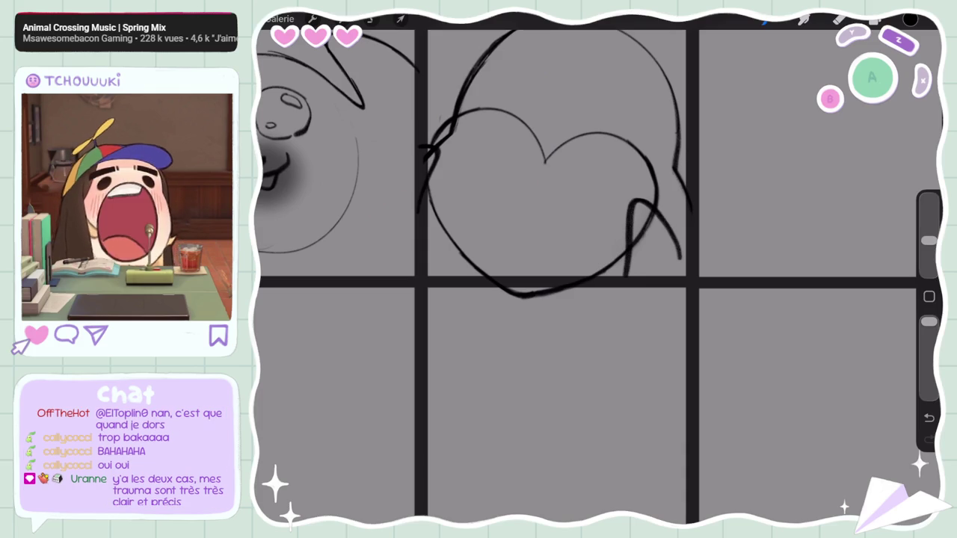
{"action": "scroll", "coordinate": [590, 277], "scroll_direction": "up", "scroll_amount": 3}
Step: On Calque 2, sketch a closed sleepy eye and small mouth on the middle seal
{"action": "left_click", "coordinate": [875, 19]}
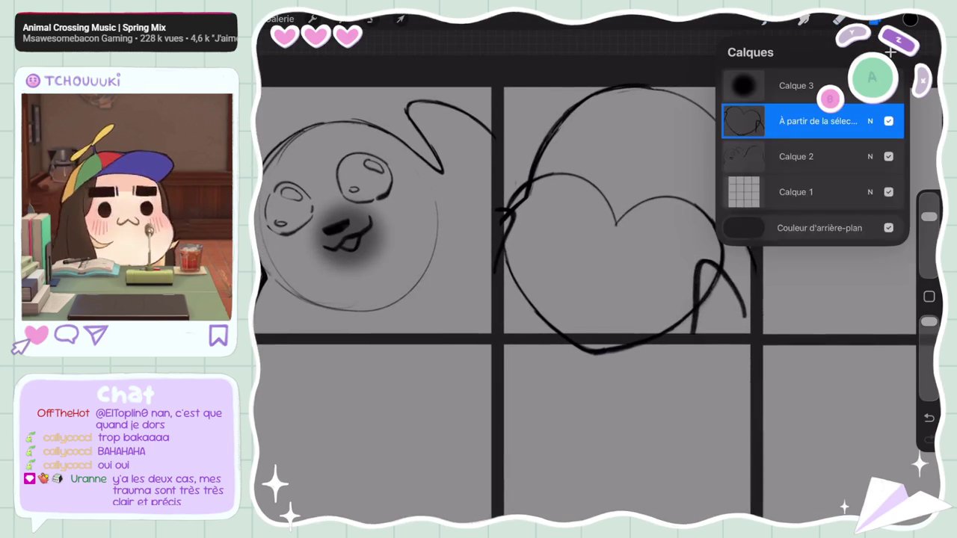
{"action": "left_click", "coordinate": [770, 156]}
{"action": "left_click", "coordinate": [840, 20]}
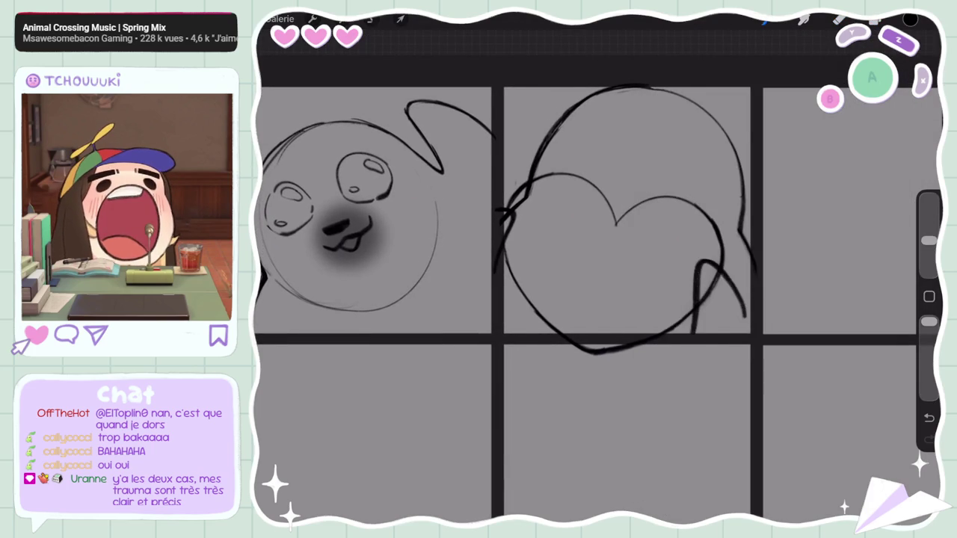
{"action": "left_click_drag", "start_coordinate": [705, 162], "coordinate": [573, 129]}
{"action": "left_click_drag", "start_coordinate": [649, 156], "coordinate": [627, 157]}
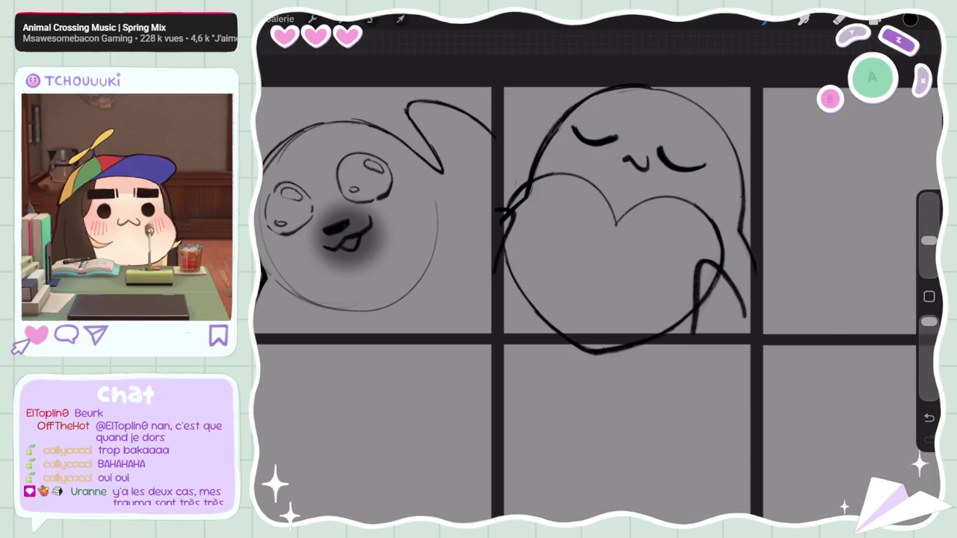
{"action": "scroll", "coordinate": [598, 299], "scroll_direction": "down", "scroll_amount": 5}
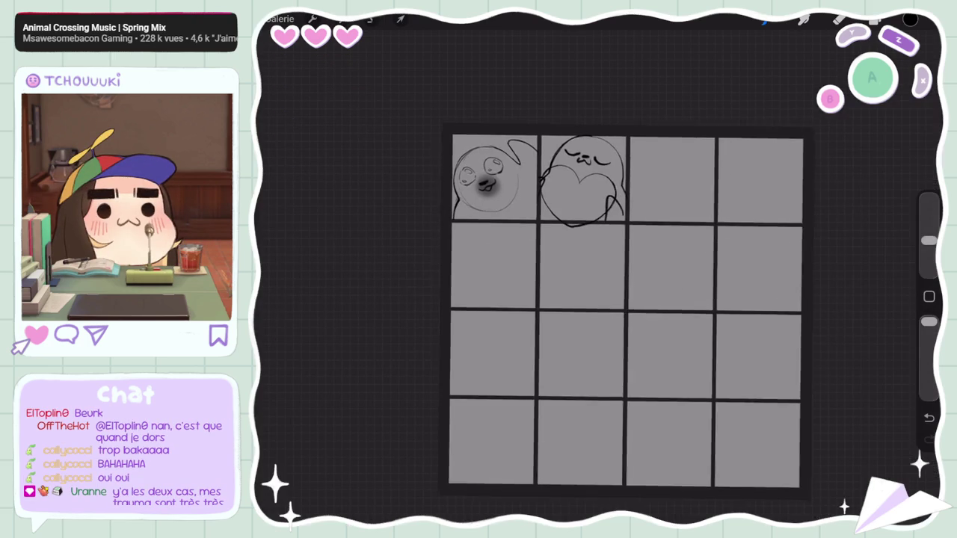
{"action": "scroll", "coordinate": [599, 299], "scroll_direction": "up", "scroll_amount": 3}
{"action": "scroll", "coordinate": [598, 299], "scroll_direction": "up", "scroll_amount": 2}
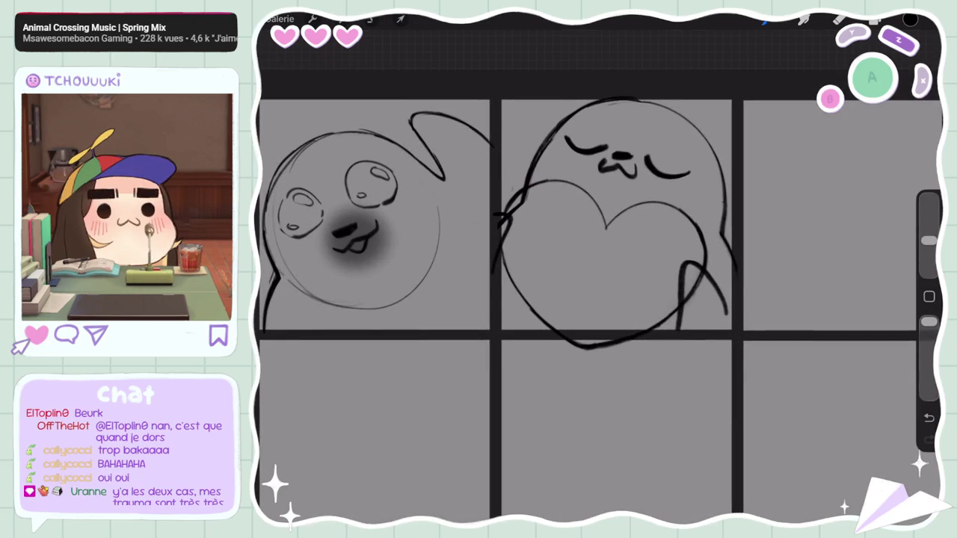
Step: Replace them with two big oval eyes with pupils and a small nose
{"action": "key", "text": "ctrl+z"}
{"action": "key", "text": "ctrl+z"}
{"action": "key", "text": "ctrl+z"}
{"action": "left_click_drag", "start_coordinate": [677, 142], "coordinate": [699, 183]}
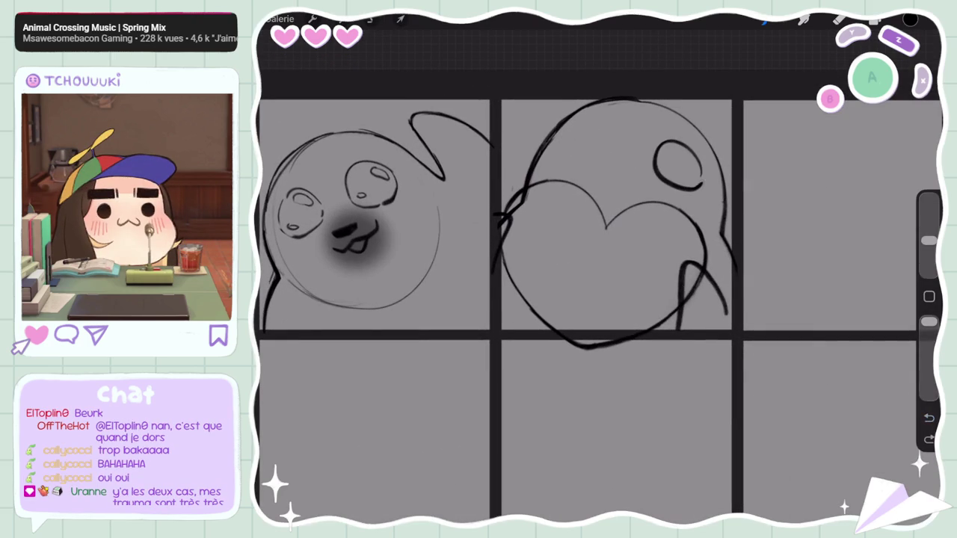
{"action": "left_click_drag", "start_coordinate": [598, 120], "coordinate": [594, 121]}
{"action": "left_click_drag", "start_coordinate": [619, 169], "coordinate": [686, 157]}
{"action": "mouse_move", "coordinate": [614, 131]}
{"action": "left_mouse_down"}
{"action": "mouse_move", "coordinate": [584, 135]}
{"action": "mouse_move", "coordinate": [677, 176]}
{"action": "left_mouse_up"}
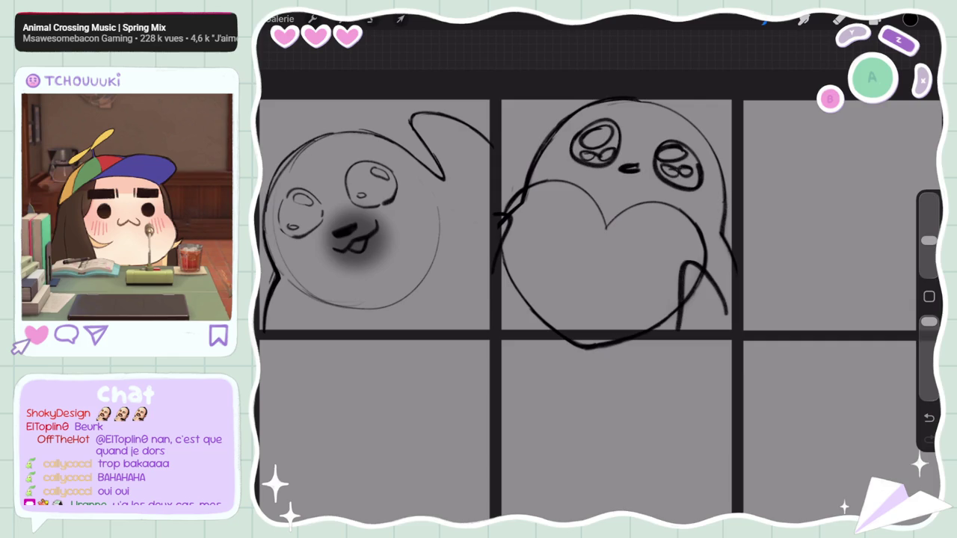
{"action": "scroll", "coordinate": [598, 299], "scroll_direction": "down", "scroll_amount": 10}
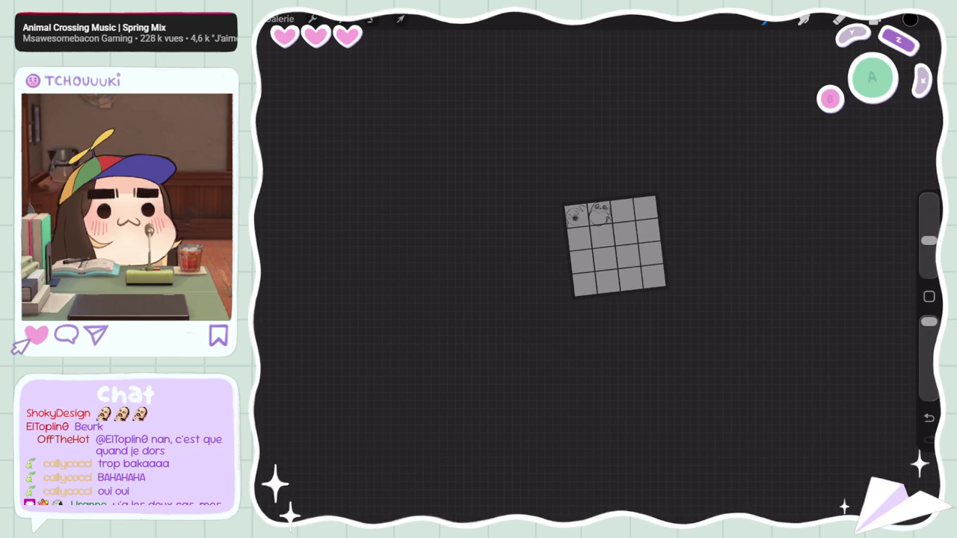
{"action": "scroll", "coordinate": [595, 217], "scroll_direction": "up", "scroll_amount": 2}
{"action": "scroll", "coordinate": [594, 217], "scroll_direction": "up", "scroll_amount": 5}
{"action": "scroll", "coordinate": [594, 217], "scroll_direction": "up", "scroll_amount": 3}
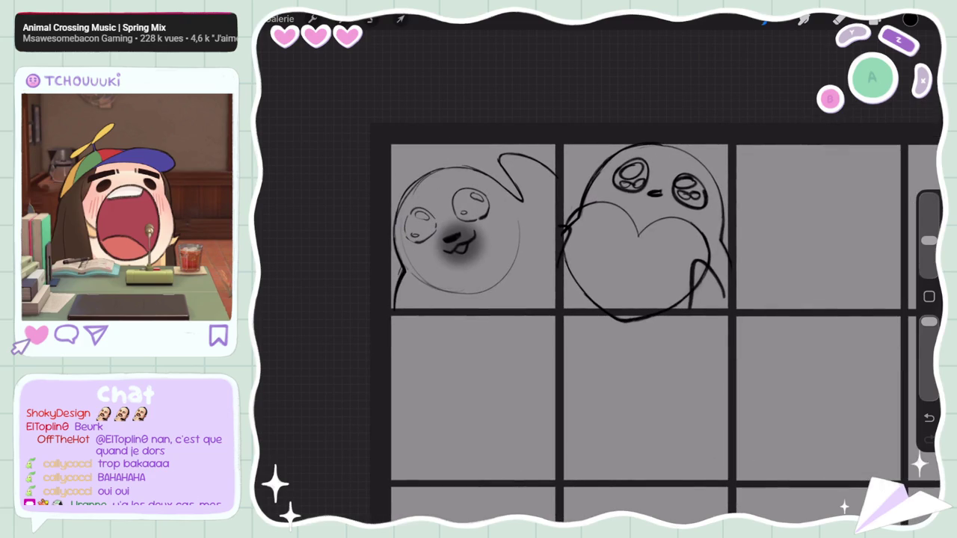
Step: Undo the pupils and draw a mouth line, nose dash and closed sleepy eye
{"action": "key", "text": "ctrl+z"}
{"action": "key", "text": "ctrl+z"}
{"action": "key", "text": "ctrl+z"}
{"action": "key", "text": "ctrl+z"}
{"action": "key", "text": "ctrl+z"}
{"action": "key", "text": "ctrl+z"}
{"action": "key", "text": "ctrl+z"}
{"action": "key", "text": "ctrl+z"}
{"action": "scroll", "coordinate": [598, 299], "scroll_direction": "up", "scroll_amount": 1}
{"action": "left_click_drag", "start_coordinate": [583, 180], "coordinate": [701, 167]}
{"action": "mouse_move", "coordinate": [627, 173]}
{"action": "left_mouse_down"}
{"action": "mouse_move", "coordinate": [650, 170]}
{"action": "mouse_move", "coordinate": [639, 187]}
{"action": "mouse_move", "coordinate": [613, 187]}
{"action": "left_mouse_up"}
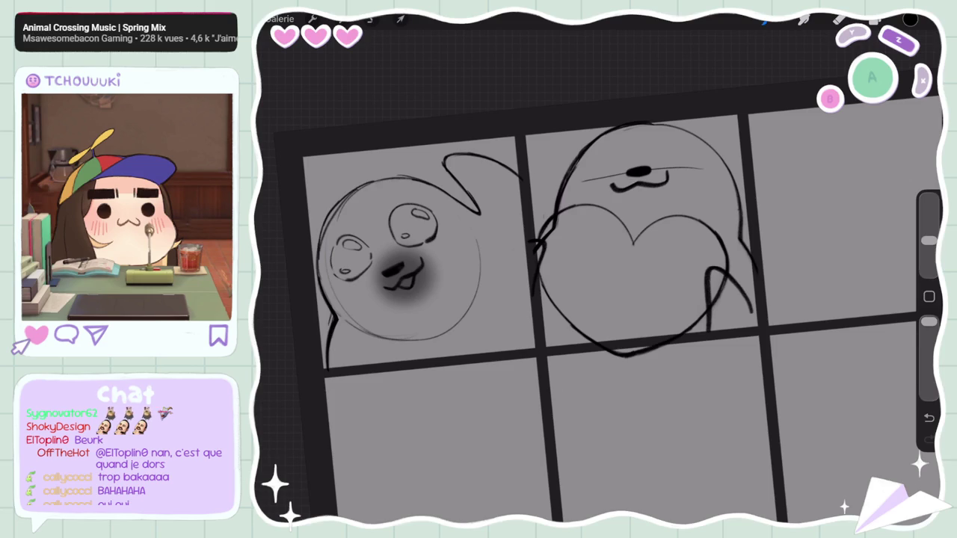
{"action": "left_click_drag", "start_coordinate": [695, 154], "coordinate": [589, 170]}
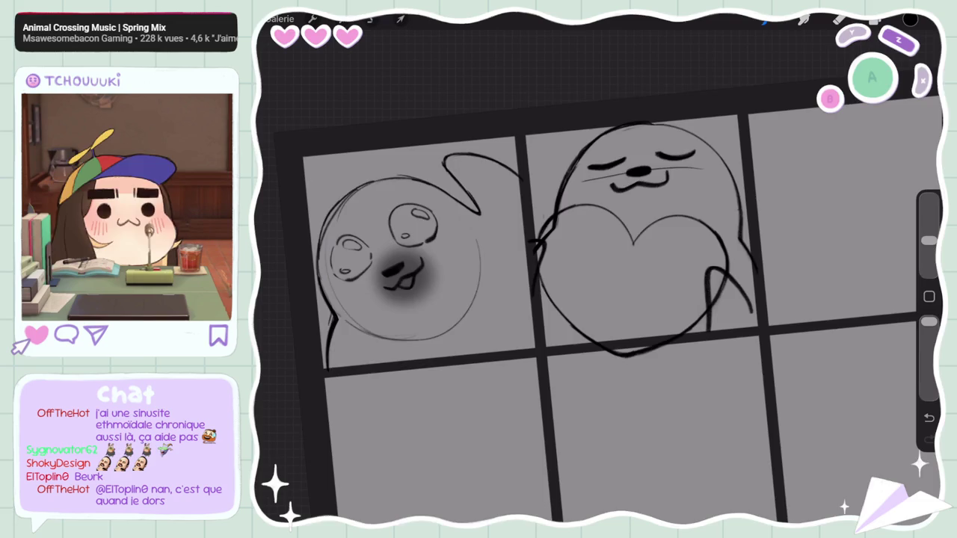
Step: Add whisker strokes beside the first seal's mouth and the second seal's mouth
{"action": "left_click_drag", "start_coordinate": [523, 299], "coordinate": [598, 243]}
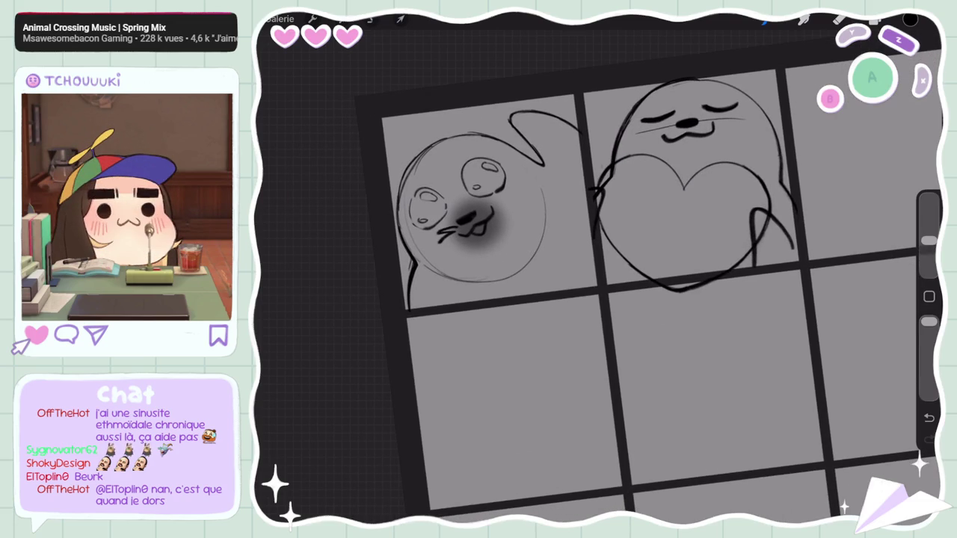
{"action": "key", "text": "ctrl+z"}
{"action": "left_click_drag", "start_coordinate": [453, 226], "coordinate": [441, 231]}
{"action": "left_click_drag", "start_coordinate": [453, 232], "coordinate": [443, 237]}
{"action": "left_click_drag", "start_coordinate": [649, 128], "coordinate": [670, 128]}
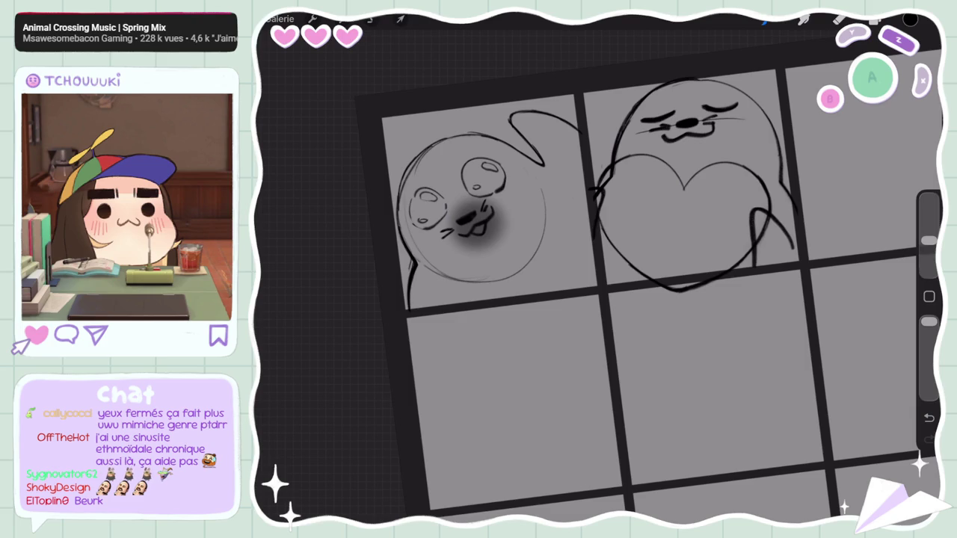
Step: Select the 'À partir de la sélection' heart layer and start a Transform
{"action": "key", "text": "l"}
{"action": "left_click", "coordinate": [815, 121]}
{"action": "left_click", "coordinate": [815, 157]}
{"action": "left_click", "coordinate": [400, 19]}
{"action": "left_click", "coordinate": [370, 19]}
{"action": "left_click", "coordinate": [815, 120]}
{"action": "left_click", "coordinate": [400, 18]}
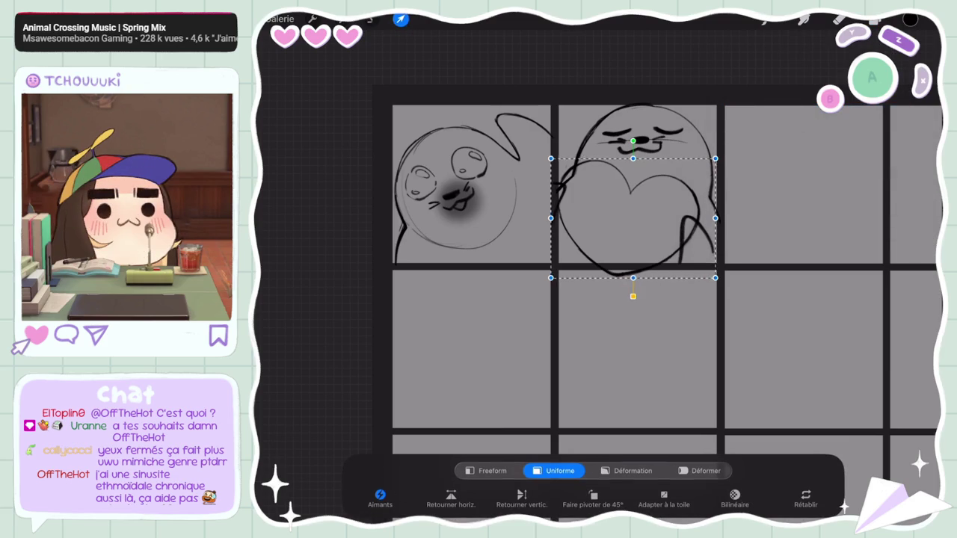
Step: Enlarge the heart slightly, tilt it, and nudge it a few pixels left
{"action": "left_click_drag", "start_coordinate": [715, 159], "coordinate": [721, 151]}
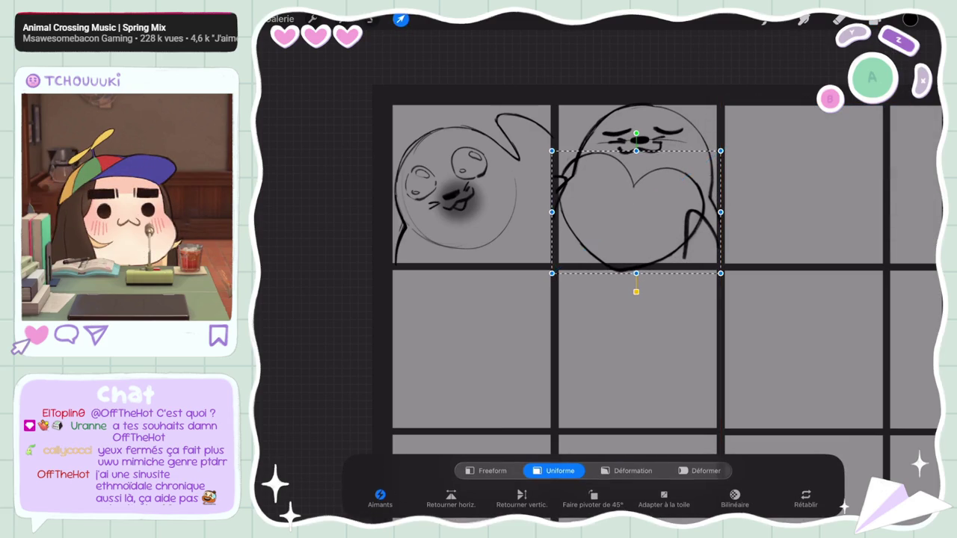
{"action": "left_click_drag", "start_coordinate": [636, 133], "coordinate": [642, 133]}
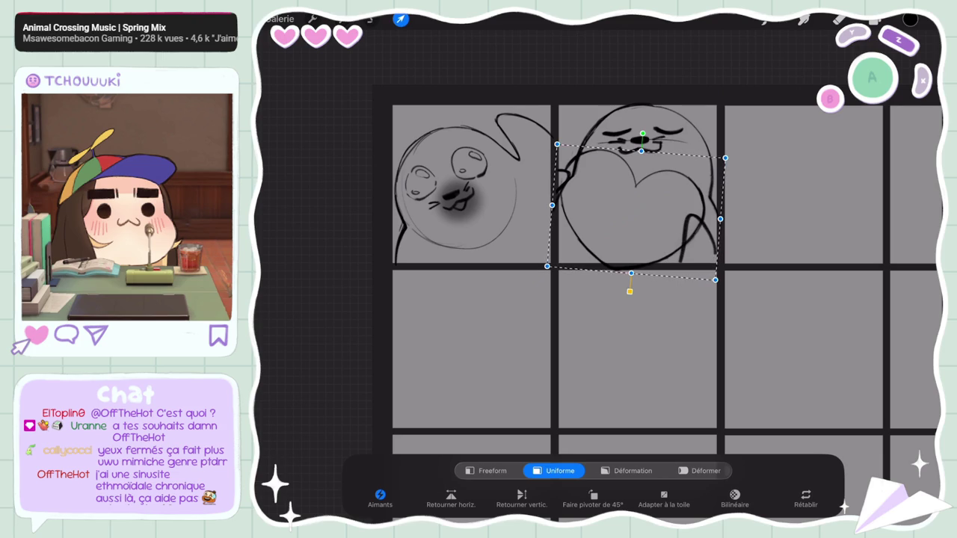
{"action": "left_click_drag", "start_coordinate": [636, 205], "coordinate": [634, 206]}
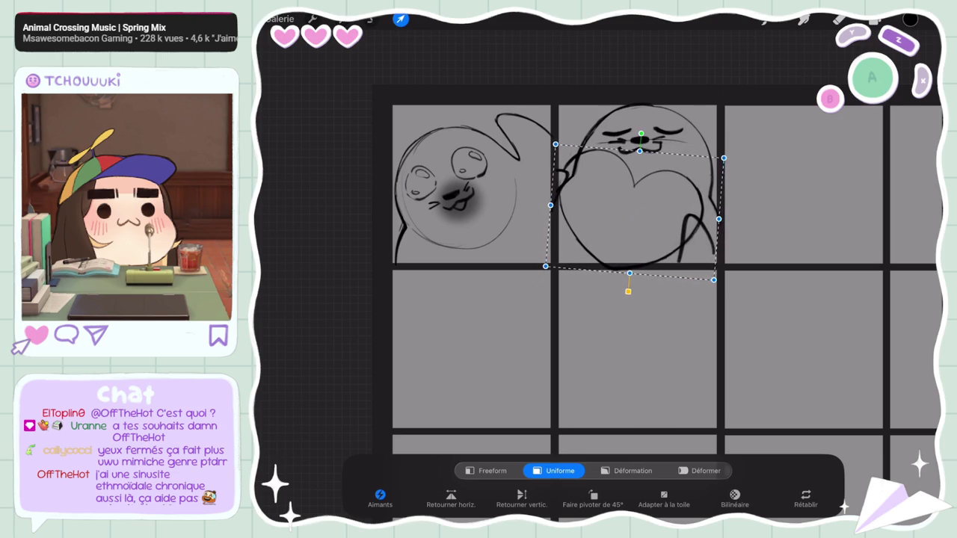
{"action": "left_click", "coordinate": [909, 19]}
{"action": "left_click", "coordinate": [812, 154]}
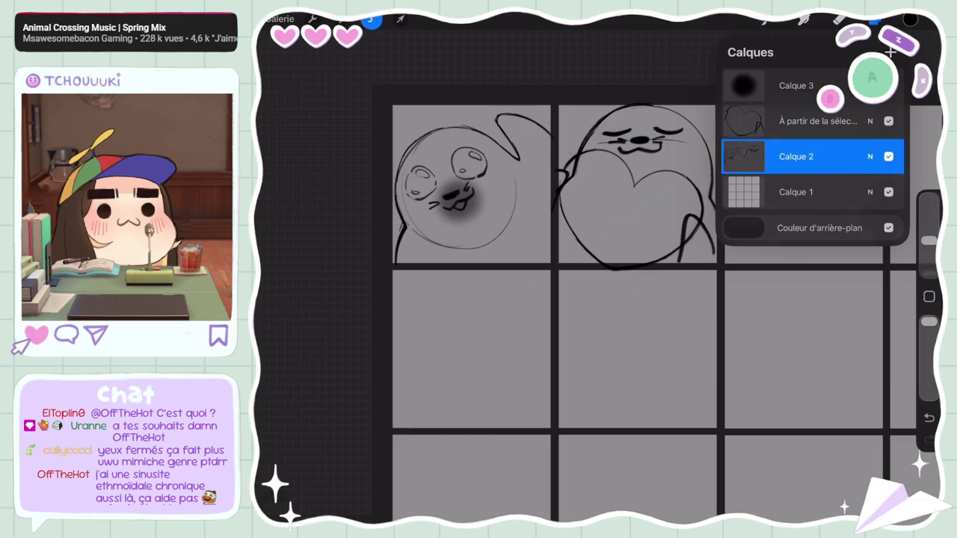
Step: Lasso the second seal's body, tilt it slightly clockwise and lower it a few pixels
{"action": "left_click", "coordinate": [372, 19]}
{"action": "left_click_drag", "start_coordinate": [557, 153], "coordinate": [559, 157]}
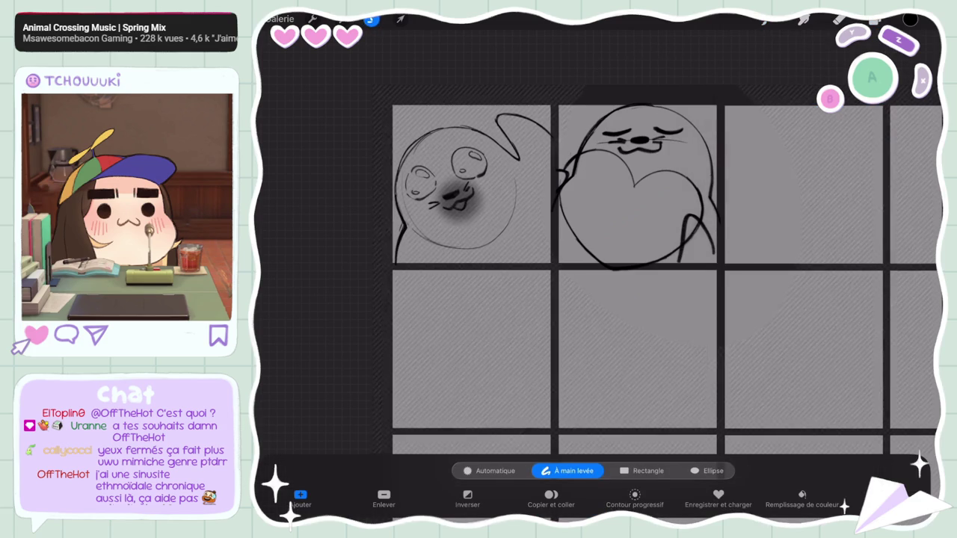
{"action": "left_click", "coordinate": [401, 18]}
{"action": "left_click_drag", "start_coordinate": [639, 84], "coordinate": [652, 82]}
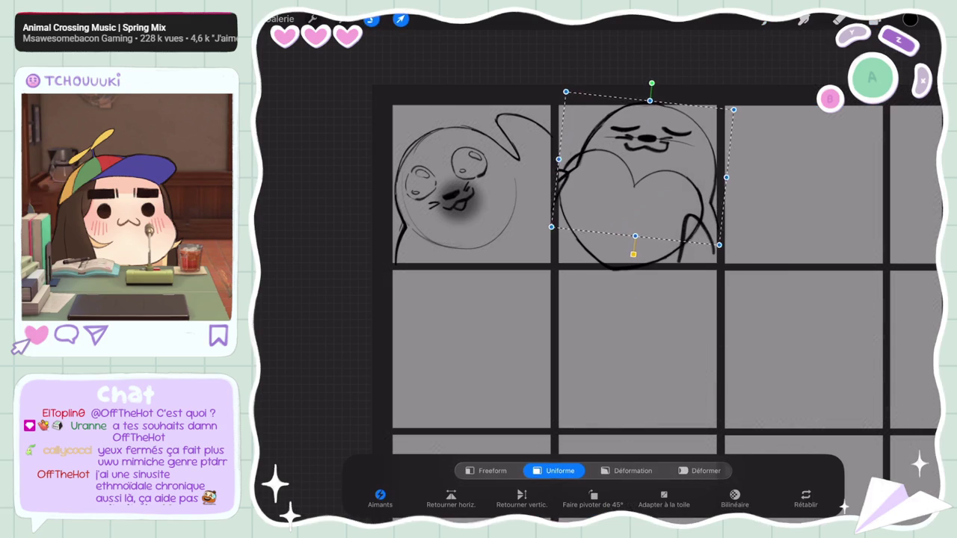
{"action": "left_click_drag", "start_coordinate": [635, 172], "coordinate": [636, 174]}
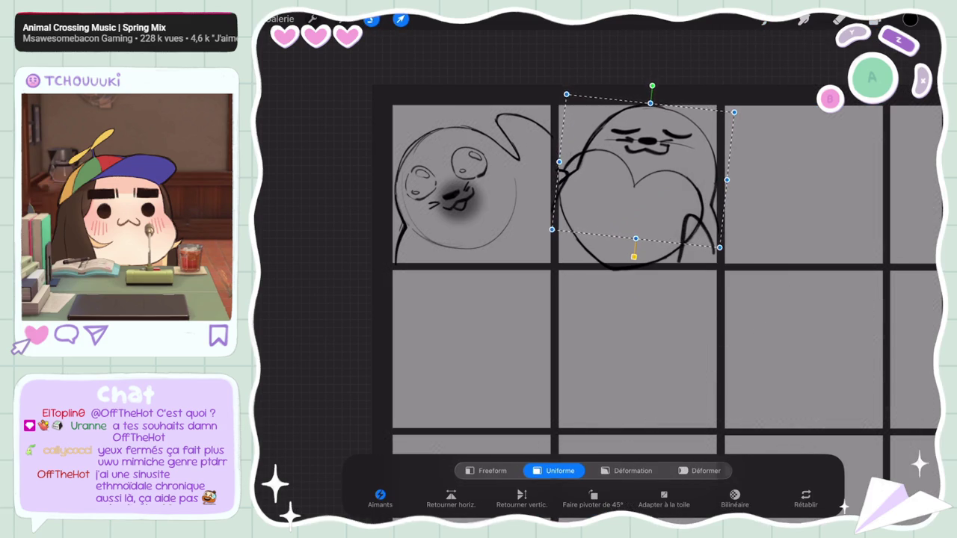
{"action": "left_click", "coordinate": [875, 19]}
{"action": "scroll", "coordinate": [580, 274], "scroll_direction": "down", "scroll_amount": 5}
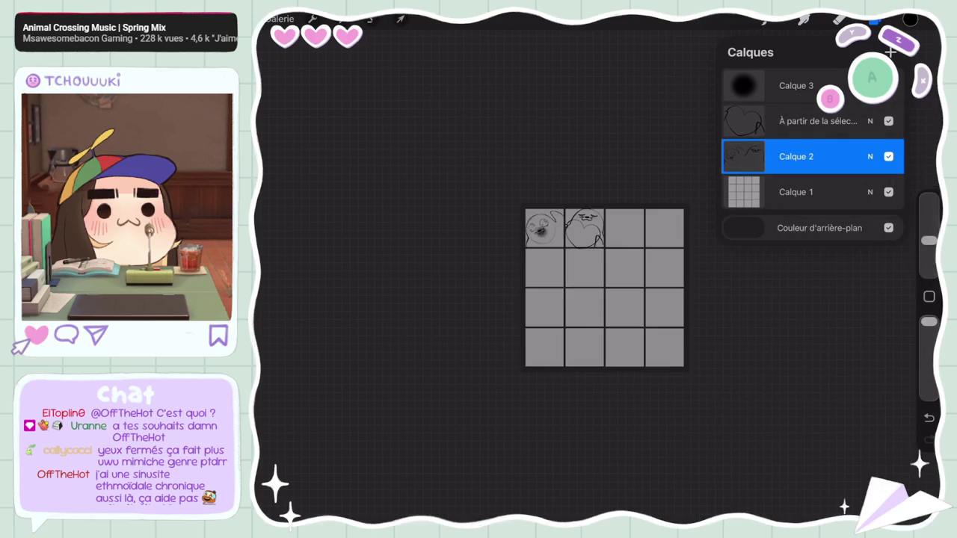
{"action": "scroll", "coordinate": [580, 273], "scroll_direction": "up", "scroll_amount": 5}
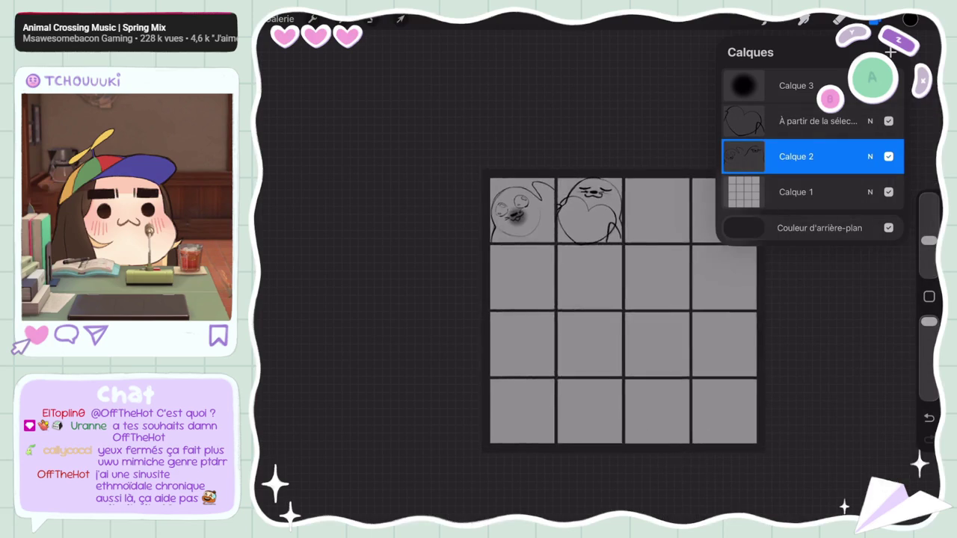
{"action": "scroll", "coordinate": [580, 273], "scroll_direction": "up", "scroll_amount": 5}
Step: Enlarge the heart on its own layer slightly from its corner to match
{"action": "left_click", "coordinate": [815, 121]}
{"action": "left_click", "coordinate": [401, 19]}
{"action": "left_click_drag", "start_coordinate": [517, 261], "coordinate": [513, 263]}
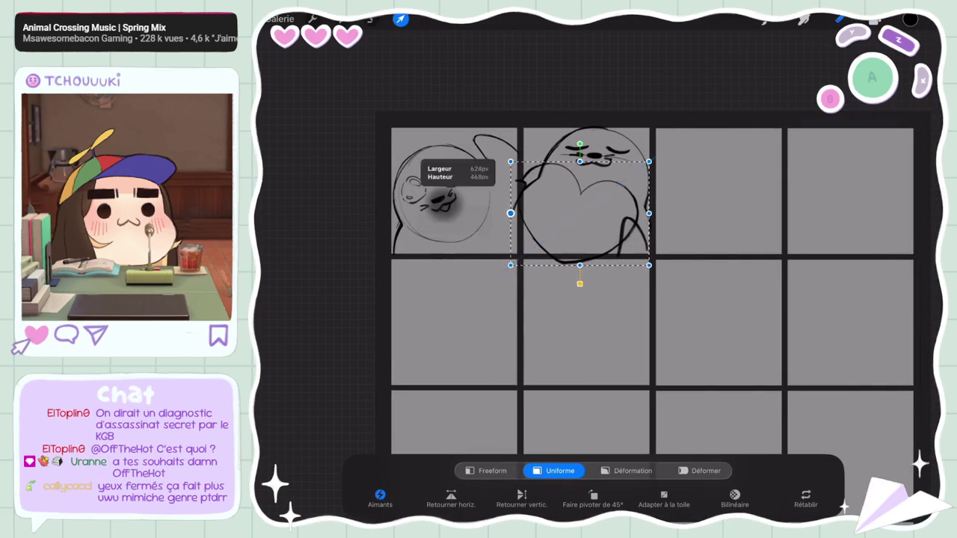
{"action": "left_click", "coordinate": [840, 19]}
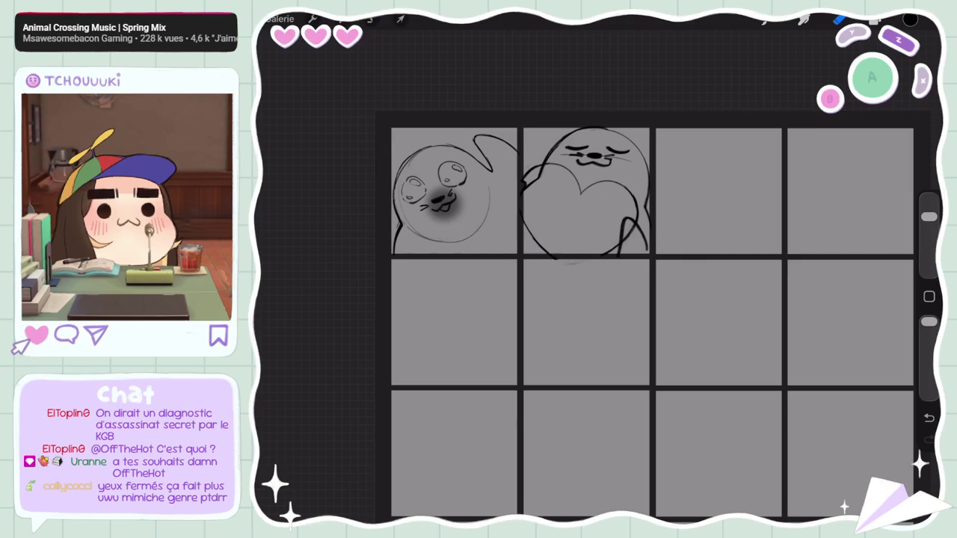
{"action": "scroll", "coordinate": [650, 321], "scroll_direction": "down", "scroll_amount": 5}
{"action": "scroll", "coordinate": [599, 269], "scroll_direction": "down", "scroll_amount": 3}
{"action": "scroll", "coordinate": [592, 255], "scroll_direction": "down", "scroll_amount": 2}
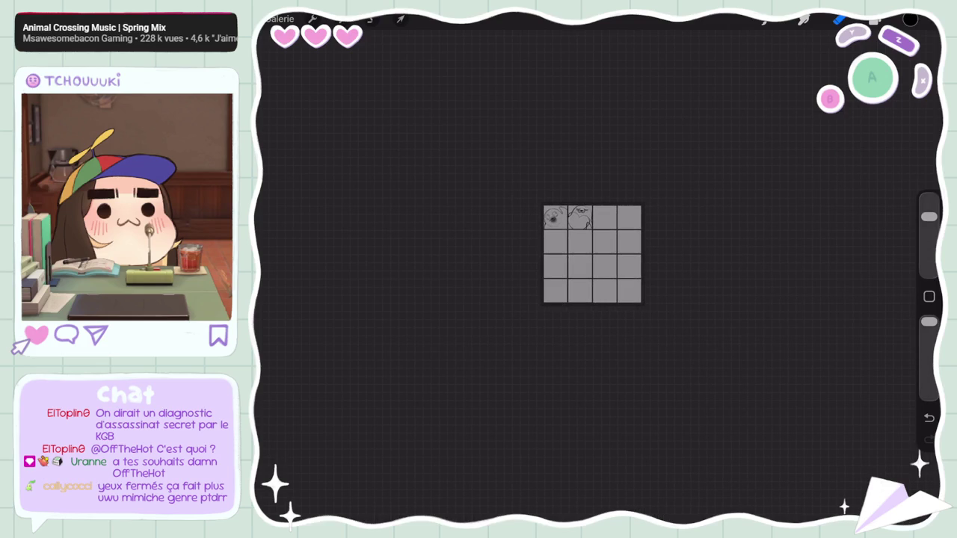
{"action": "scroll", "coordinate": [587, 217], "scroll_direction": "up", "scroll_amount": 5}
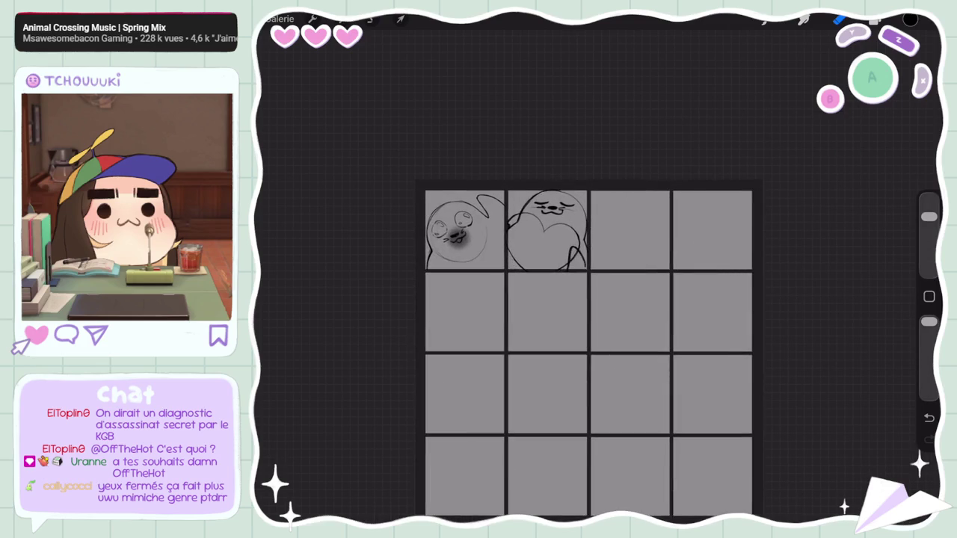
{"action": "scroll", "coordinate": [587, 217], "scroll_direction": "up", "scroll_amount": 3}
{"action": "left_click", "coordinate": [875, 18]}
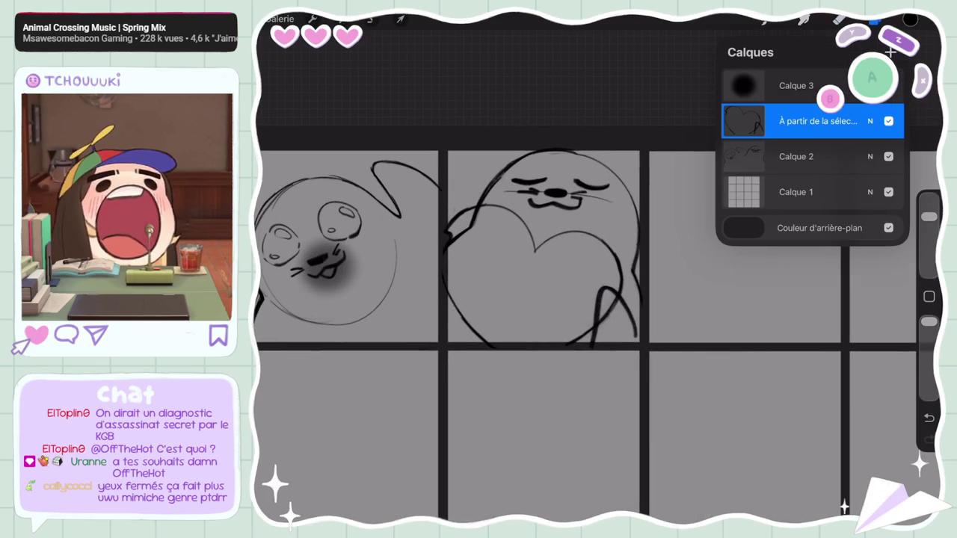
Step: Reselect the Calque 2 sketch layer and return to drawing
{"action": "left_click", "coordinate": [804, 19]}
{"action": "left_click", "coordinate": [874, 19]}
{"action": "left_click", "coordinate": [796, 157]}
{"action": "left_click", "coordinate": [875, 19]}
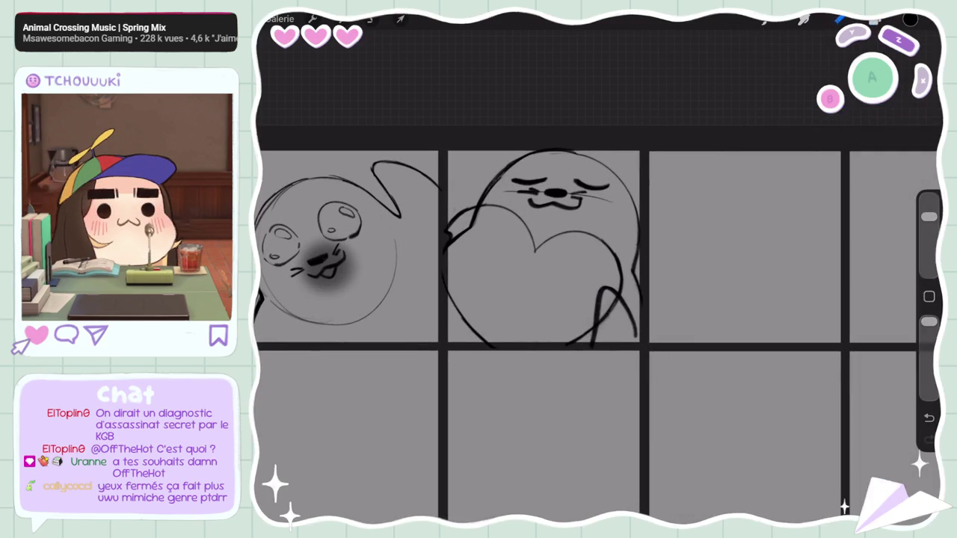
{"action": "scroll", "coordinate": [598, 299], "scroll_direction": "up", "scroll_amount": 3}
{"action": "scroll", "coordinate": [598, 299], "scroll_direction": "up", "scroll_amount": 3}
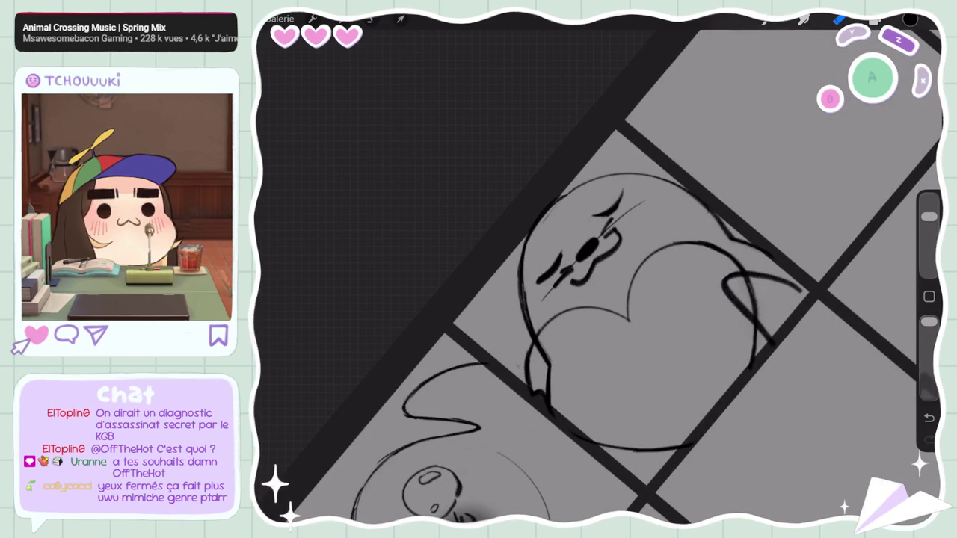
Step: Make the brush thinner using the sidebar size slider
{"action": "mouse_move", "coordinate": [929, 217]}
{"action": "left_mouse_down"}
{"action": "mouse_move", "coordinate": [929, 241]}
{"action": "mouse_move", "coordinate": [928, 217]}
{"action": "left_mouse_up"}
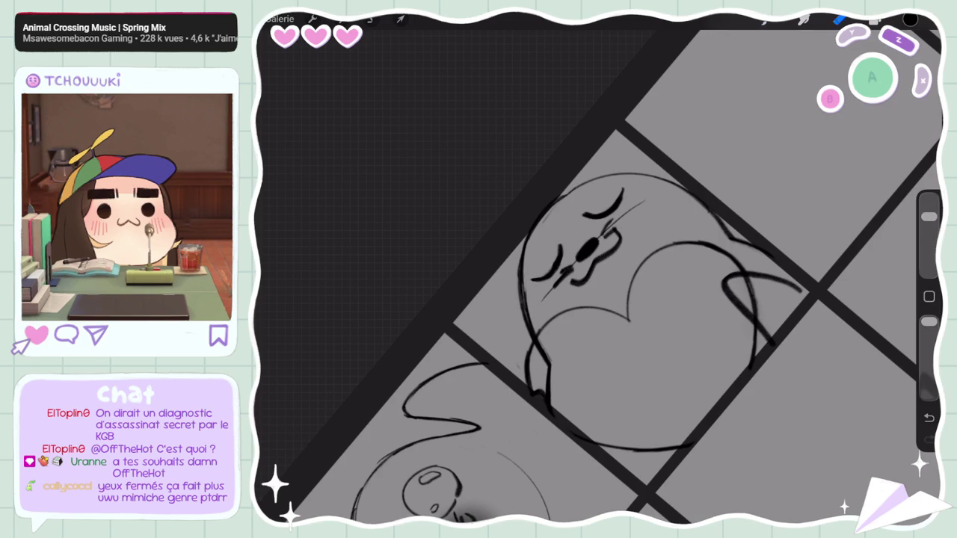
{"action": "left_click_drag", "start_coordinate": [928, 217], "coordinate": [929, 240]}
{"action": "left_click_drag", "start_coordinate": [929, 241], "coordinate": [929, 217]}
{"action": "scroll", "coordinate": [599, 299], "scroll_direction": "down", "scroll_amount": 5}
{"action": "scroll", "coordinate": [598, 299], "scroll_direction": "up", "scroll_amount": 2}
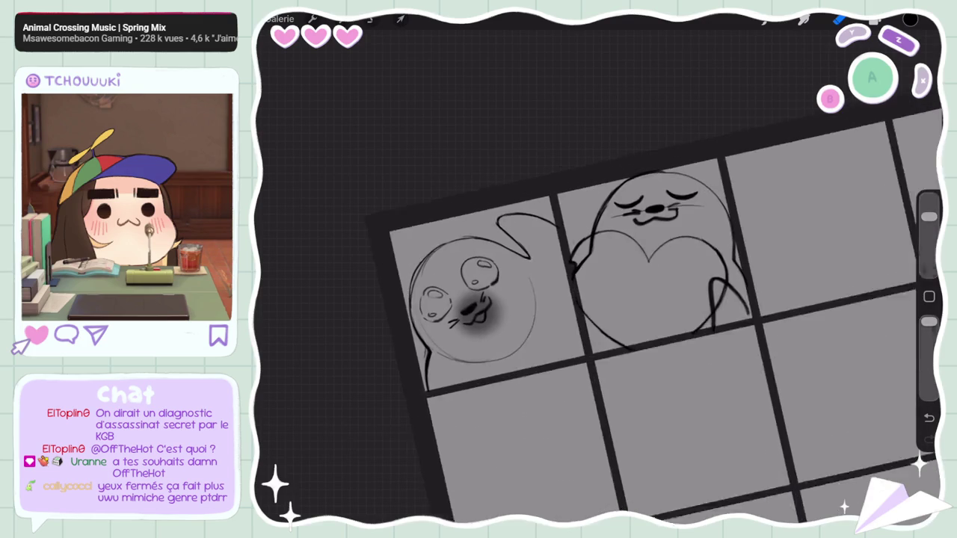
{"action": "scroll", "coordinate": [598, 299], "scroll_direction": "up", "scroll_amount": 3}
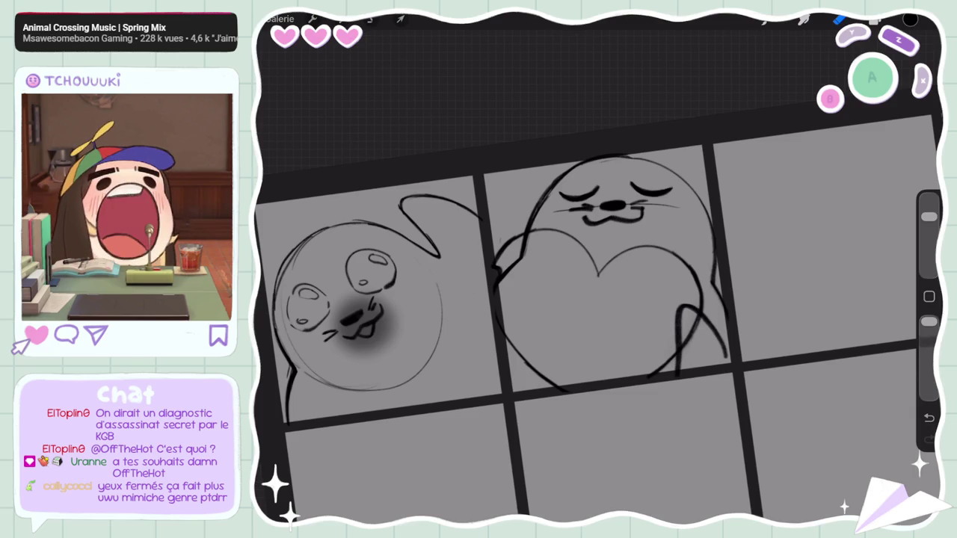
{"action": "left_click_drag", "start_coordinate": [929, 217], "coordinate": [929, 240]}
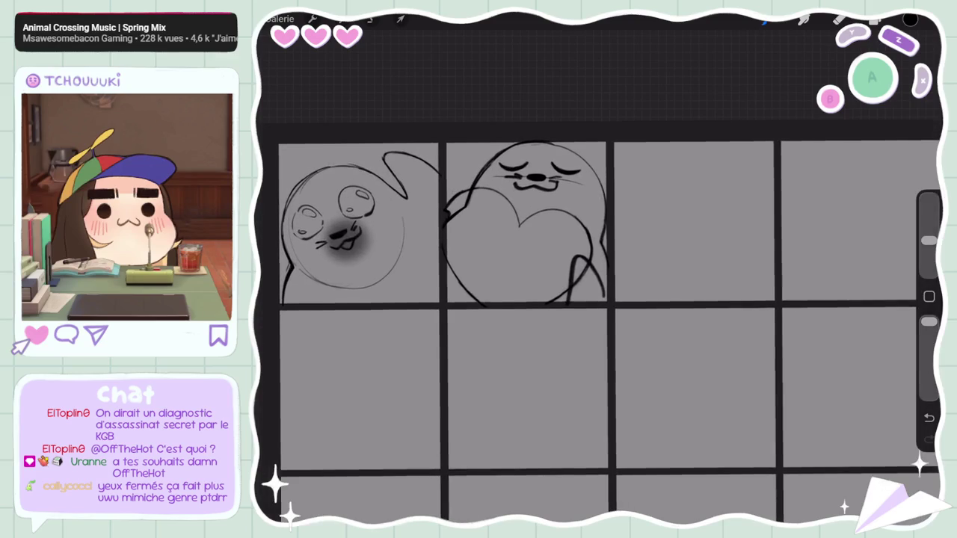
{"action": "left_click", "coordinate": [874, 19]}
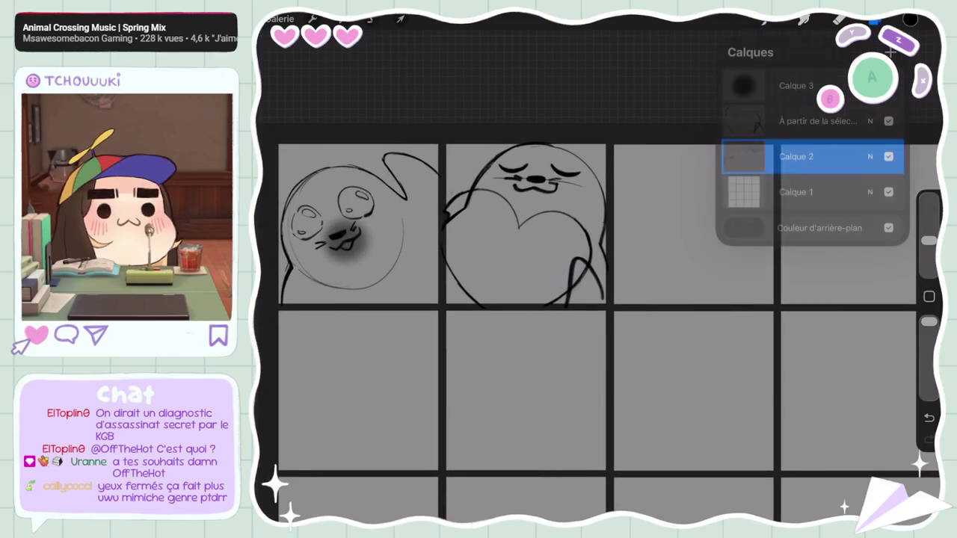
{"action": "left_click", "coordinate": [875, 19]}
{"action": "left_click", "coordinate": [764, 18]}
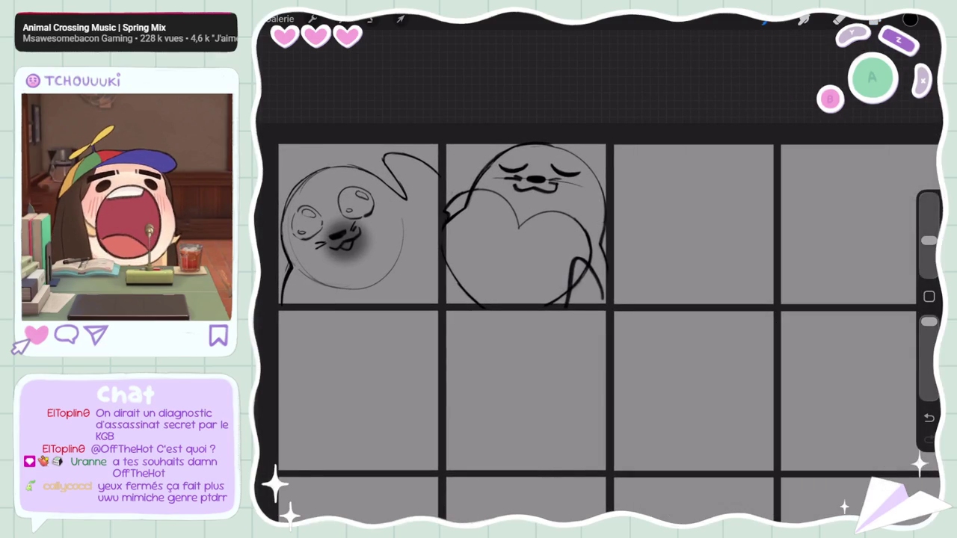
{"action": "scroll", "coordinate": [523, 224], "scroll_direction": "up", "scroll_amount": 5}
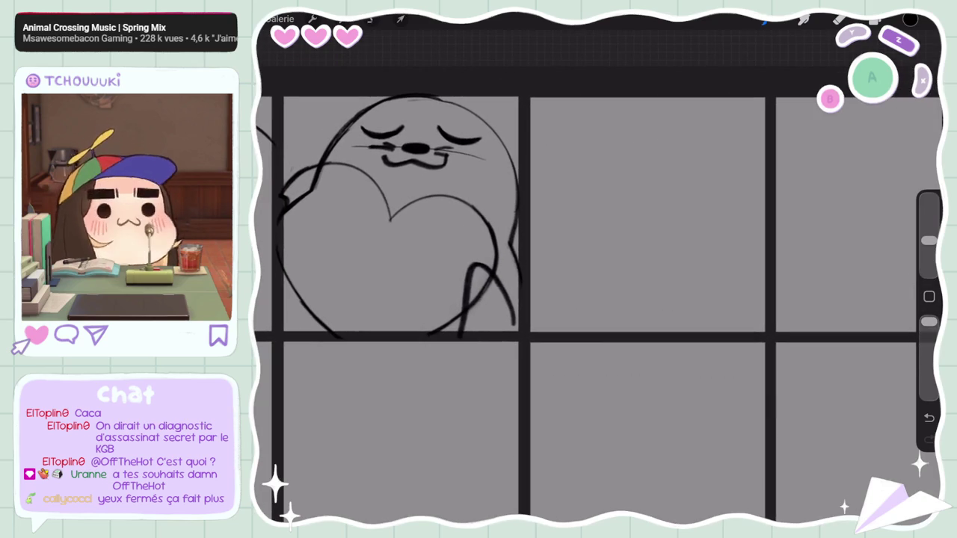
{"action": "left_click_drag", "start_coordinate": [594, 158], "coordinate": [719, 154]}
{"action": "key", "text": "ctrl+z"}
{"action": "left_click_drag", "start_coordinate": [717, 196], "coordinate": [603, 178]}
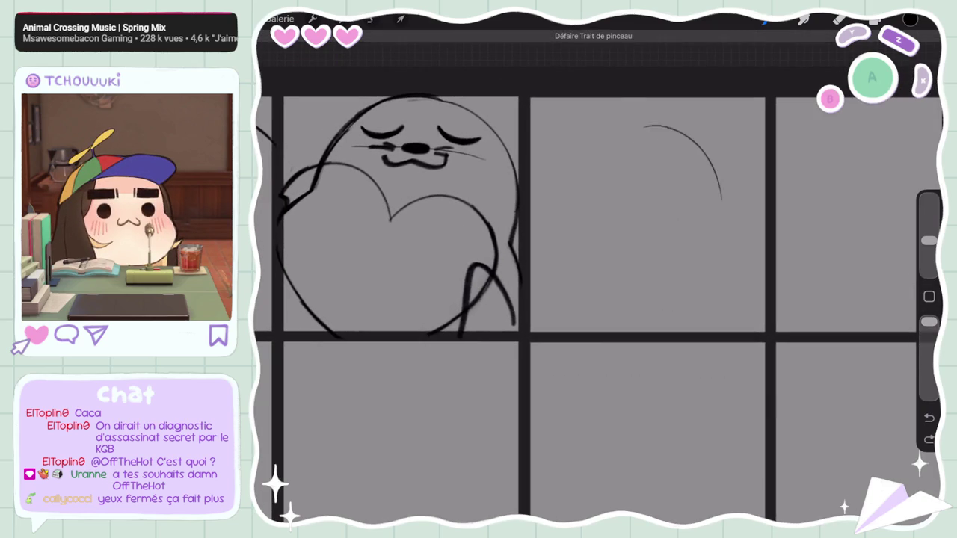
{"action": "key", "text": "ctrl+z"}
Step: Enable the Drawing Guide and set it to Vertical symmetry
{"action": "left_click", "coordinate": [312, 19]}
{"action": "left_click", "coordinate": [334, 78]}
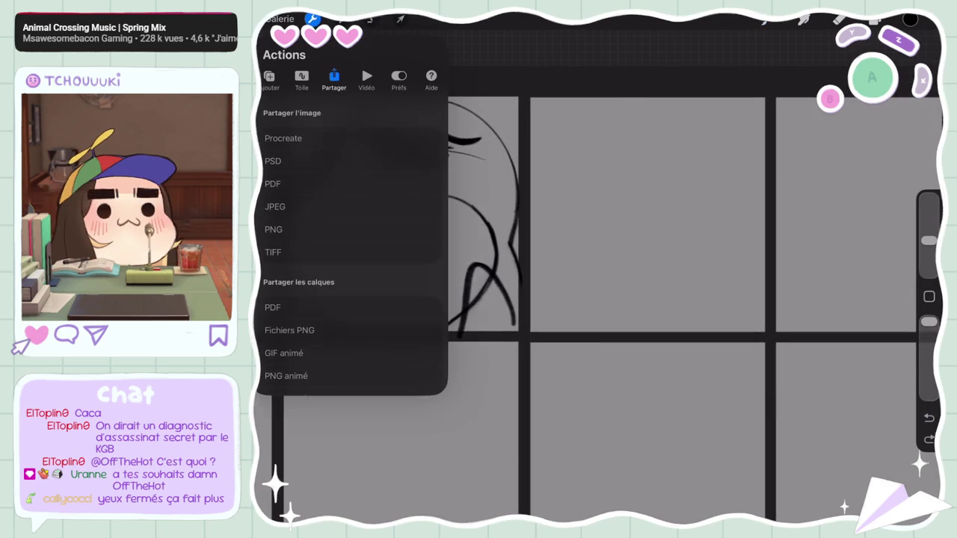
{"action": "left_click", "coordinate": [302, 79]}
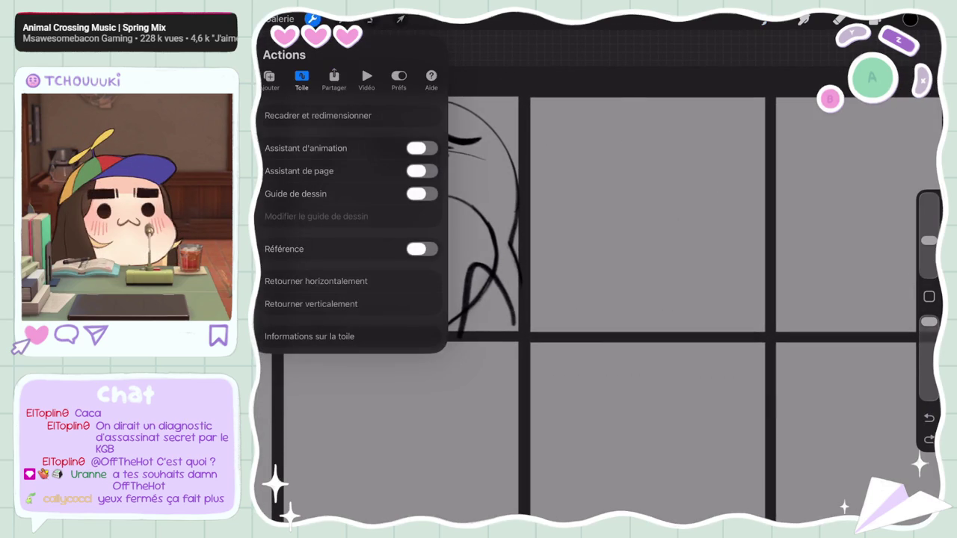
{"action": "left_click", "coordinate": [421, 193]}
{"action": "left_click", "coordinate": [316, 216]}
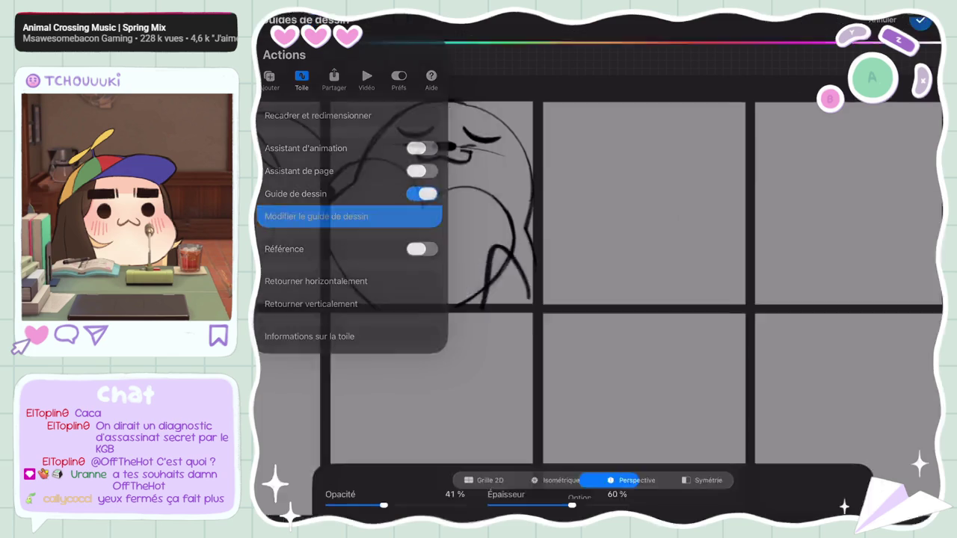
{"action": "left_click", "coordinate": [755, 495]}
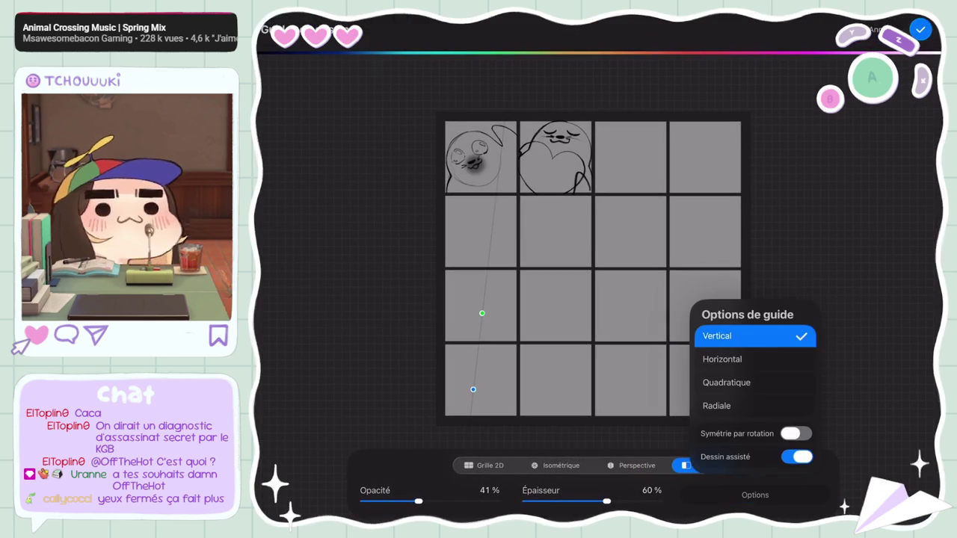
{"action": "left_click", "coordinate": [722, 359]}
{"action": "left_click", "coordinate": [717, 336]}
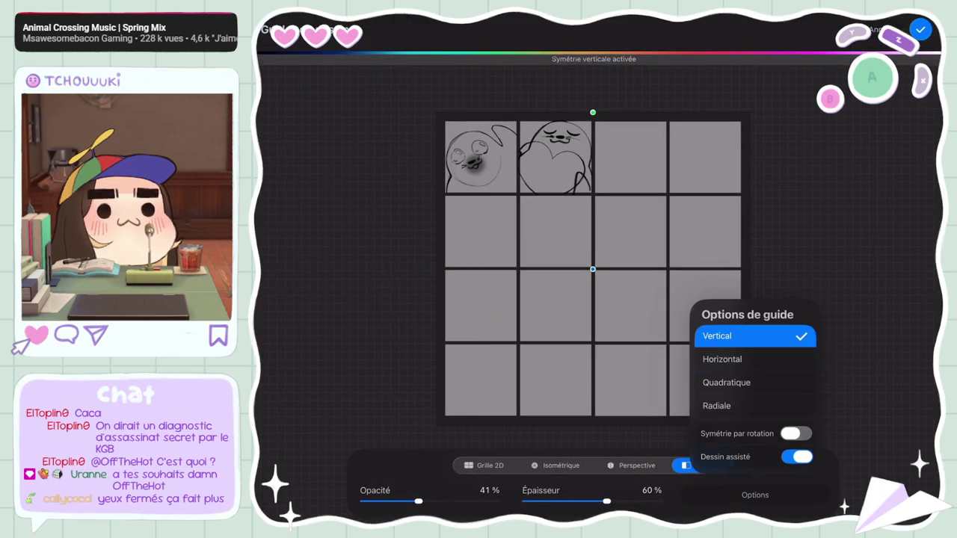
{"action": "left_click", "coordinate": [882, 337]}
Step: Position the symmetry axis in the empty cell and confirm the guide
{"action": "left_click_drag", "start_coordinate": [625, 205], "coordinate": [630, 155]}
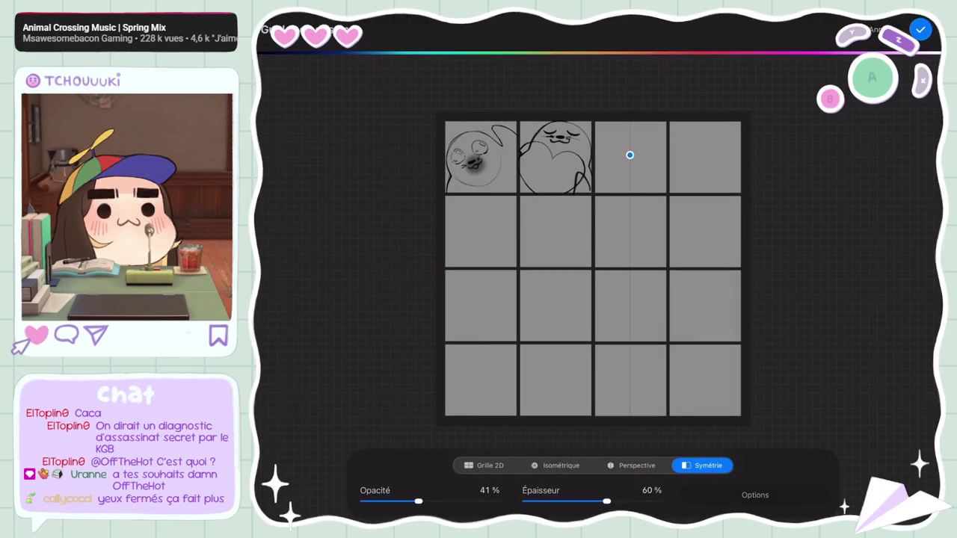
{"action": "left_click_drag", "start_coordinate": [630, 189], "coordinate": [630, 227]}
{"action": "left_click", "coordinate": [920, 29]}
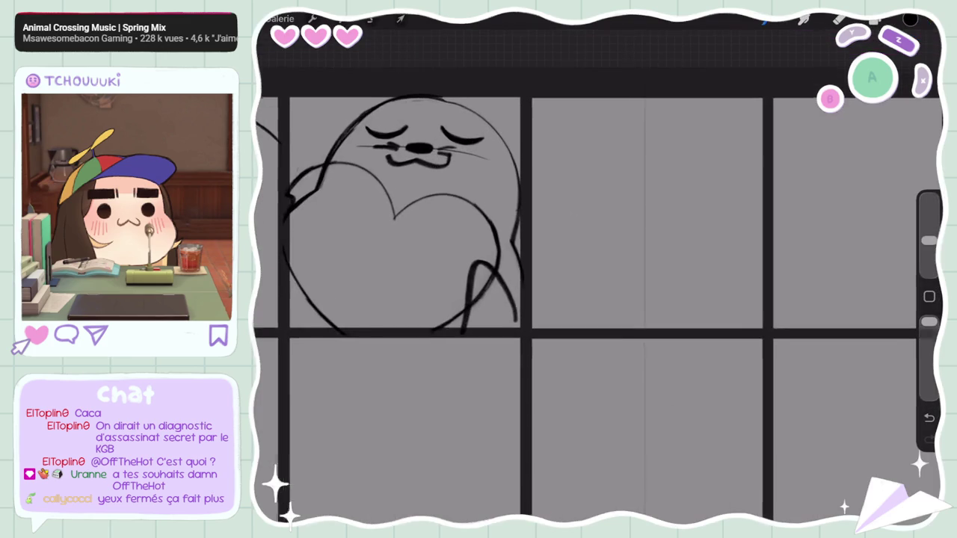
Step: Sketch the mirrored domed head and body sides, redoing failed strokes
{"action": "left_click", "coordinate": [598, 225]}
{"action": "left_click_drag", "start_coordinate": [579, 149], "coordinate": [632, 142]}
{"action": "key", "text": "ctrl+z"}
{"action": "mouse_move", "coordinate": [547, 166]}
{"action": "left_mouse_down"}
{"action": "mouse_move", "coordinate": [614, 132]}
{"action": "mouse_move", "coordinate": [544, 218]}
{"action": "mouse_move", "coordinate": [517, 321]}
{"action": "left_mouse_up"}
{"action": "key", "text": "ctrl+z"}
{"action": "left_click_drag", "start_coordinate": [549, 240], "coordinate": [514, 314]}
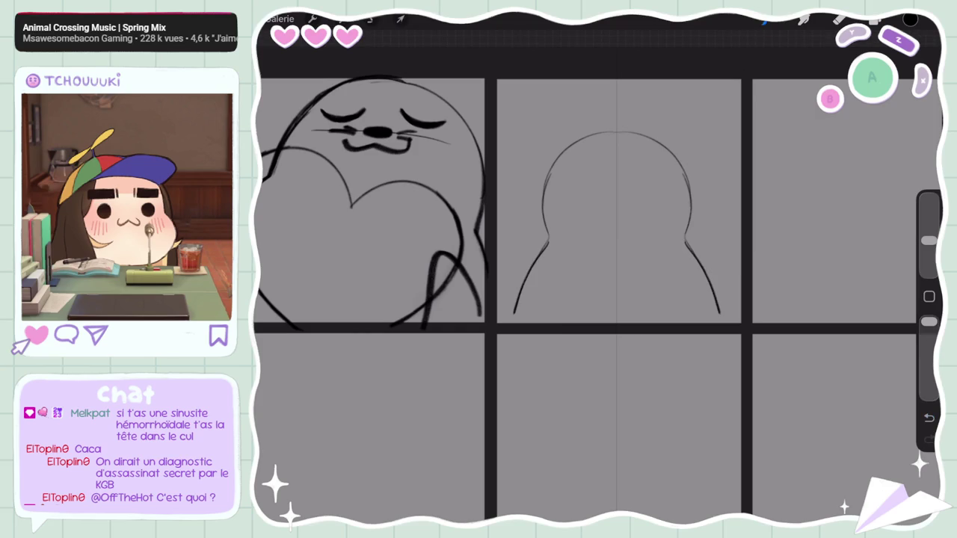
Step: Add mirrored flippers, enlarge the brush and erase stray flipper bits
{"action": "mouse_move", "coordinate": [546, 241]}
{"action": "left_mouse_down"}
{"action": "mouse_move", "coordinate": [498, 226]}
{"action": "mouse_move", "coordinate": [532, 267]}
{"action": "left_mouse_up"}
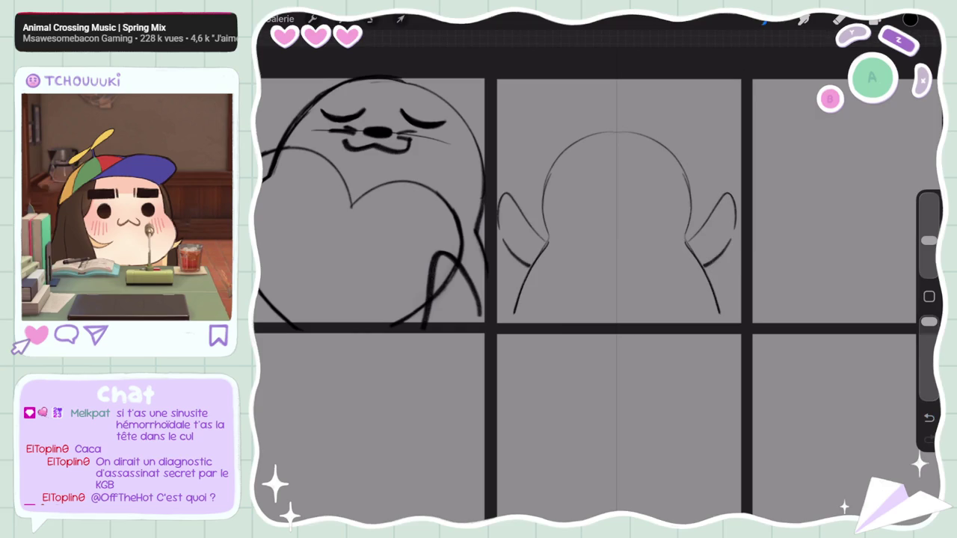
{"action": "left_click_drag", "start_coordinate": [929, 240], "coordinate": [929, 216]}
{"action": "mouse_move", "coordinate": [539, 253]}
{"action": "left_mouse_down"}
{"action": "mouse_move", "coordinate": [534, 264]}
{"action": "mouse_move", "coordinate": [545, 248]}
{"action": "left_mouse_up"}
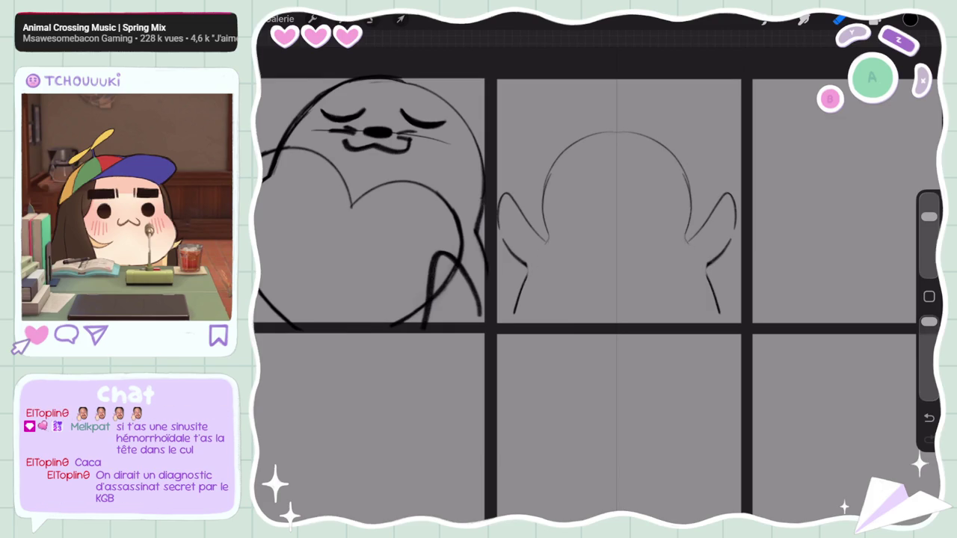
{"action": "left_click", "coordinate": [371, 19]}
Step: Lasso the new seal sketch and resize it narrower and taller, to about 516×432 px
{"action": "left_click_drag", "start_coordinate": [513, 181], "coordinate": [524, 160]}
{"action": "left_click", "coordinate": [401, 19]}
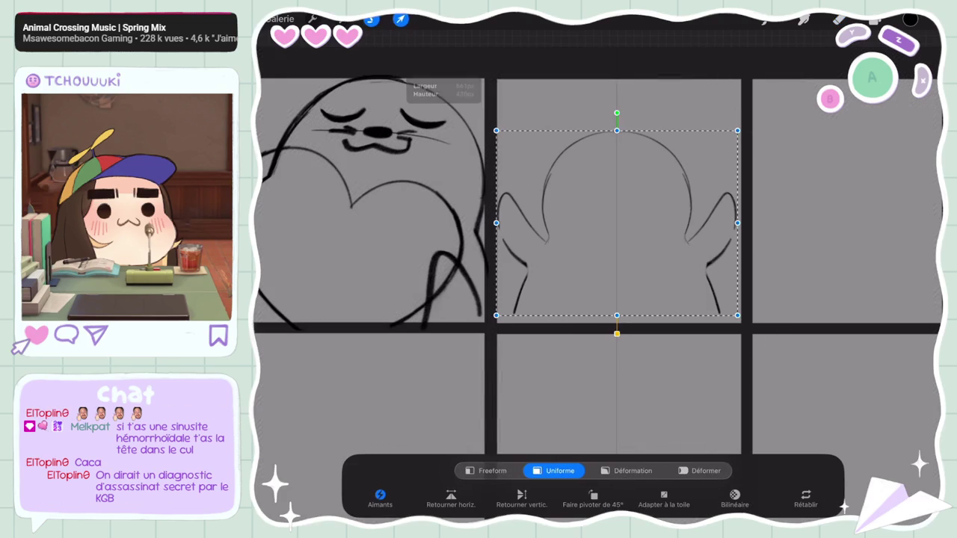
{"action": "mouse_move", "coordinate": [617, 131]}
{"action": "left_mouse_down"}
{"action": "mouse_move", "coordinate": [616, 145]}
{"action": "mouse_move", "coordinate": [617, 128]}
{"action": "left_mouse_up"}
{"action": "left_click", "coordinate": [486, 471]}
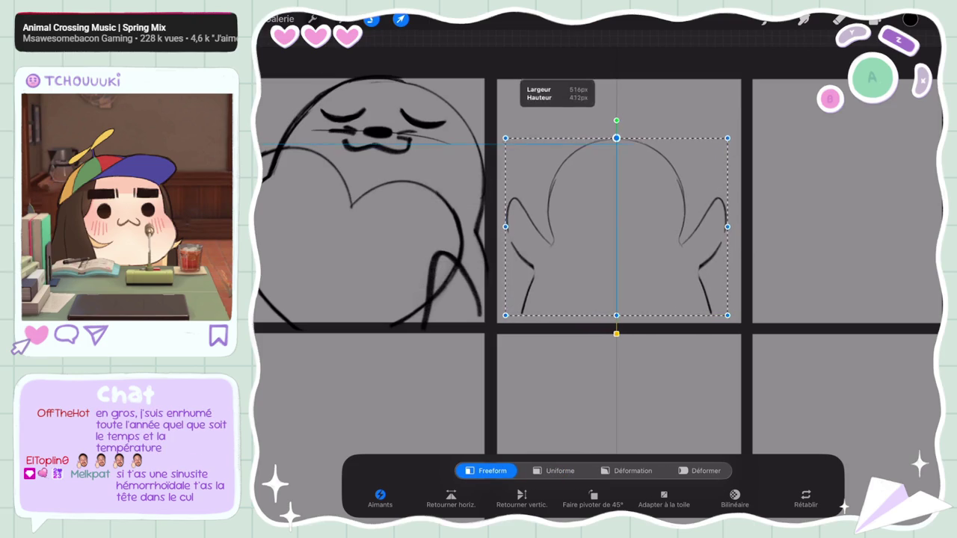
{"action": "left_click", "coordinate": [400, 18]}
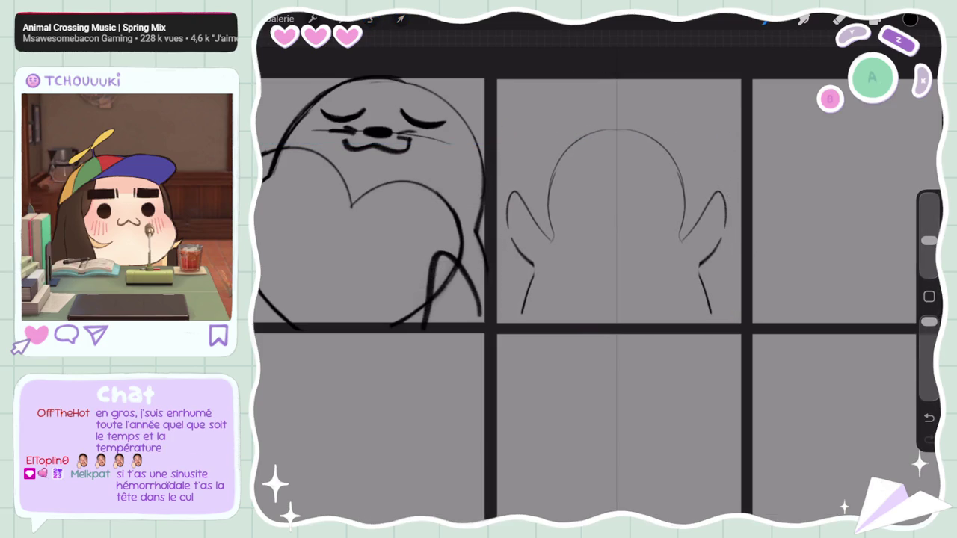
Step: Erase the third seal's old flipper lines
{"action": "key", "text": "ctrl+z"}
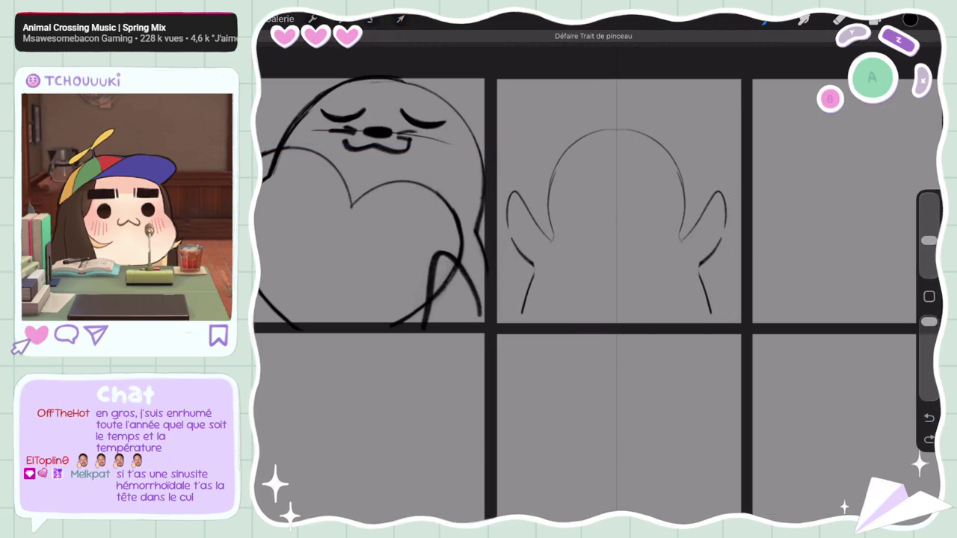
{"action": "left_click", "coordinate": [839, 19]}
{"action": "left_click_drag", "start_coordinate": [929, 240], "coordinate": [929, 216]}
{"action": "left_click_drag", "start_coordinate": [721, 193], "coordinate": [702, 263]}
{"action": "left_click_drag", "start_coordinate": [508, 193], "coordinate": [532, 262]}
{"action": "left_click_drag", "start_coordinate": [528, 212], "coordinate": [538, 263]}
Step: Redraw both flippers as curved arms, darkening the right one
{"action": "left_click", "coordinate": [764, 21]}
{"action": "left_click_drag", "start_coordinate": [929, 216], "coordinate": [929, 240]}
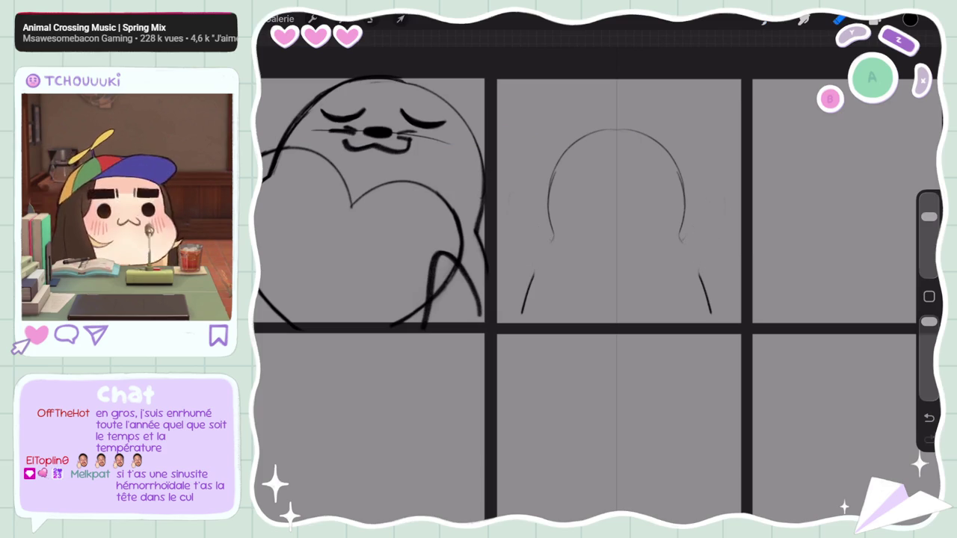
{"action": "left_click_drag", "start_coordinate": [679, 238], "coordinate": [745, 259]}
{"action": "left_click_drag", "start_coordinate": [555, 239], "coordinate": [488, 275]}
{"action": "left_click_drag", "start_coordinate": [679, 240], "coordinate": [746, 282]}
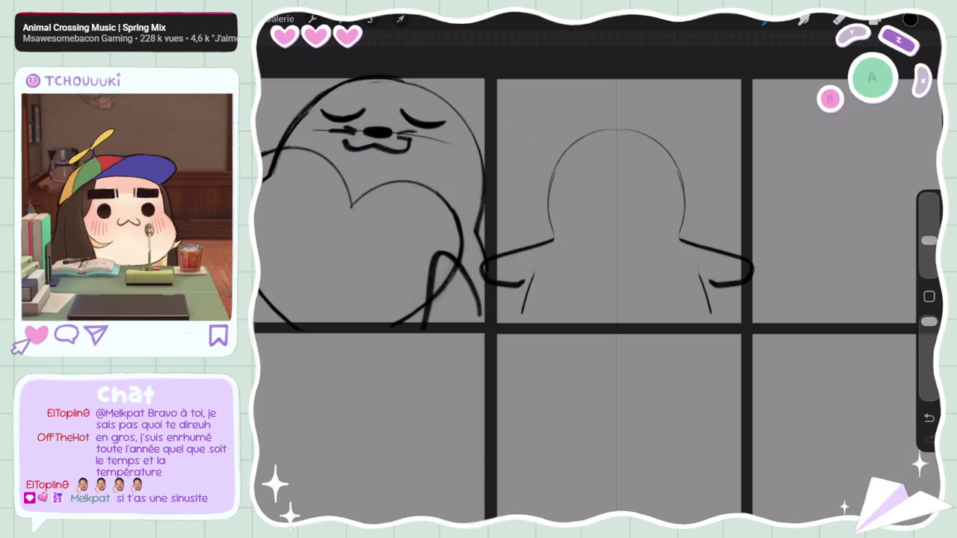
{"action": "key", "text": "ctrl+z"}
{"action": "key", "text": "ctrl+z"}
{"action": "key", "text": "ctrl+z"}
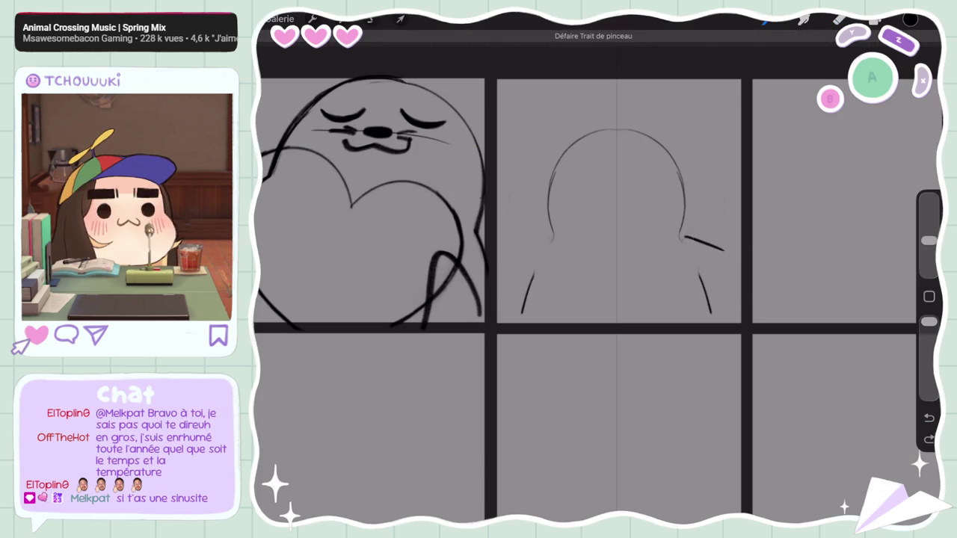
{"action": "left_click_drag", "start_coordinate": [685, 238], "coordinate": [709, 296]}
{"action": "left_click_drag", "start_coordinate": [551, 237], "coordinate": [533, 274]}
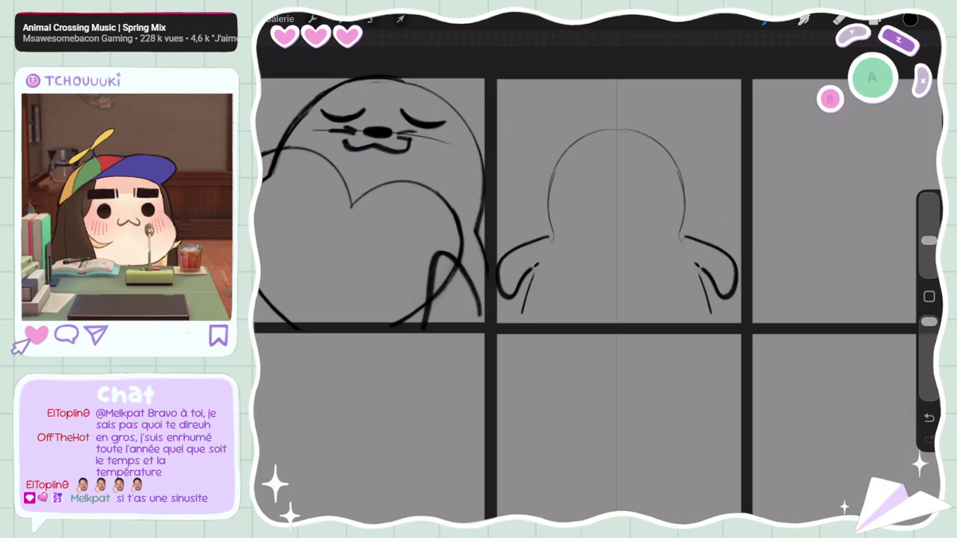
{"action": "left_click_drag", "start_coordinate": [695, 265], "coordinate": [711, 320]}
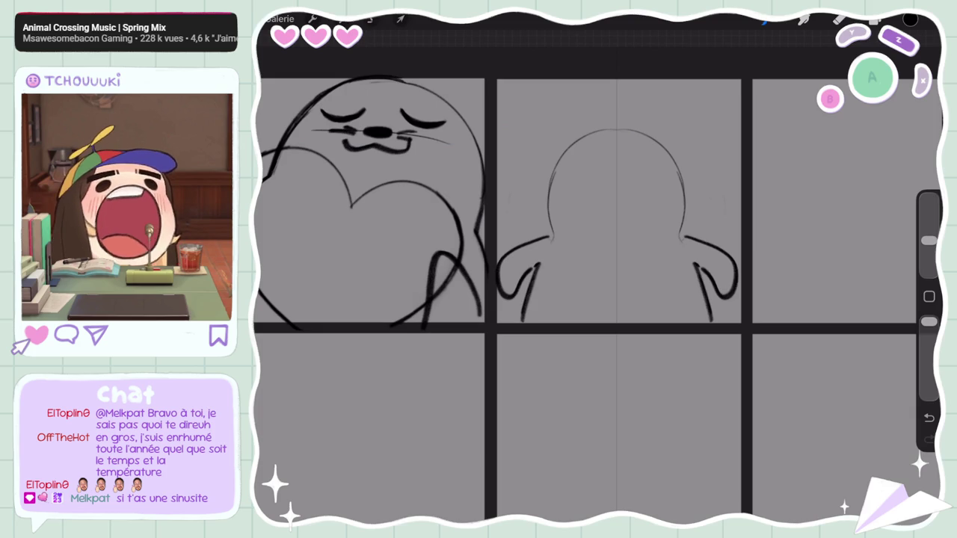
Step: Try a nose and oval eyes on the seal's face, then undo them
{"action": "mouse_move", "coordinate": [607, 156]}
{"action": "left_mouse_down"}
{"action": "mouse_move", "coordinate": [628, 157]}
{"action": "mouse_move", "coordinate": [587, 142]}
{"action": "left_mouse_up"}
{"action": "key", "text": "ctrl+z"}
{"action": "left_click_drag", "start_coordinate": [658, 142], "coordinate": [655, 143]}
{"action": "key", "text": "ctrl+z"}
{"action": "key", "text": "ctrl+z"}
{"action": "left_click_drag", "start_coordinate": [590, 142], "coordinate": [588, 143]}
{"action": "left_click_drag", "start_coordinate": [658, 142], "coordinate": [655, 143]}
{"action": "key", "text": "ctrl+z"}
{"action": "key", "text": "ctrl+z"}
{"action": "key", "text": "ctrl+z"}
Step: Draw a bolder nose lower on the face and two oval eyes
{"action": "left_click_drag", "start_coordinate": [606, 164], "coordinate": [630, 167]}
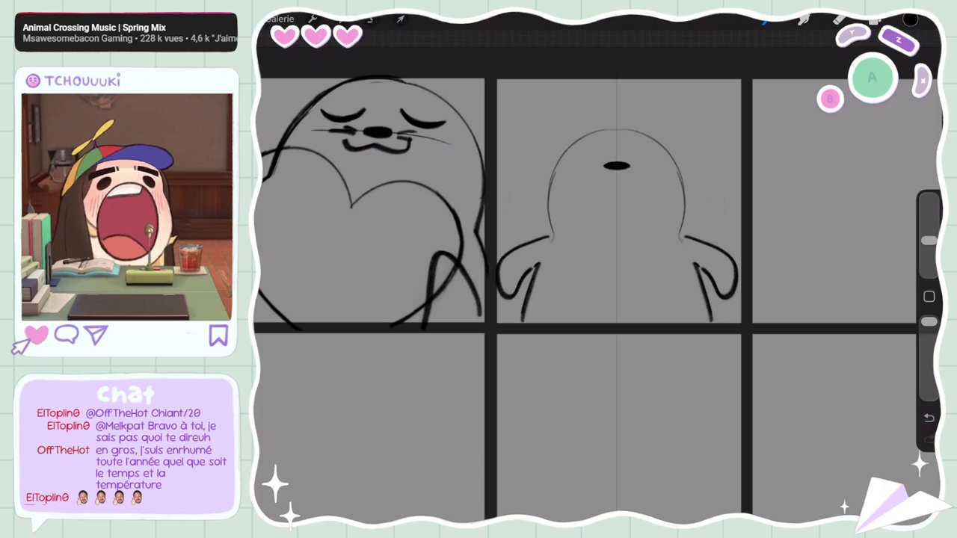
{"action": "left_click_drag", "start_coordinate": [568, 160], "coordinate": [602, 159]}
{"action": "left_click_drag", "start_coordinate": [632, 160], "coordinate": [667, 159]}
{"action": "key", "text": "ctrl+z"}
{"action": "left_click_drag", "start_coordinate": [573, 155], "coordinate": [603, 150]}
{"action": "left_click_drag", "start_coordinate": [631, 149], "coordinate": [661, 156]}
{"action": "left_click_drag", "start_coordinate": [566, 165], "coordinate": [580, 150]}
{"action": "left_click_drag", "start_coordinate": [640, 152], "coordinate": [668, 172]}
{"action": "key", "text": "ctrl+z"}
{"action": "key", "text": "ctrl+z"}
{"action": "left_click_drag", "start_coordinate": [582, 145], "coordinate": [580, 146]}
{"action": "left_click_drag", "start_coordinate": [647, 145], "coordinate": [646, 147]}
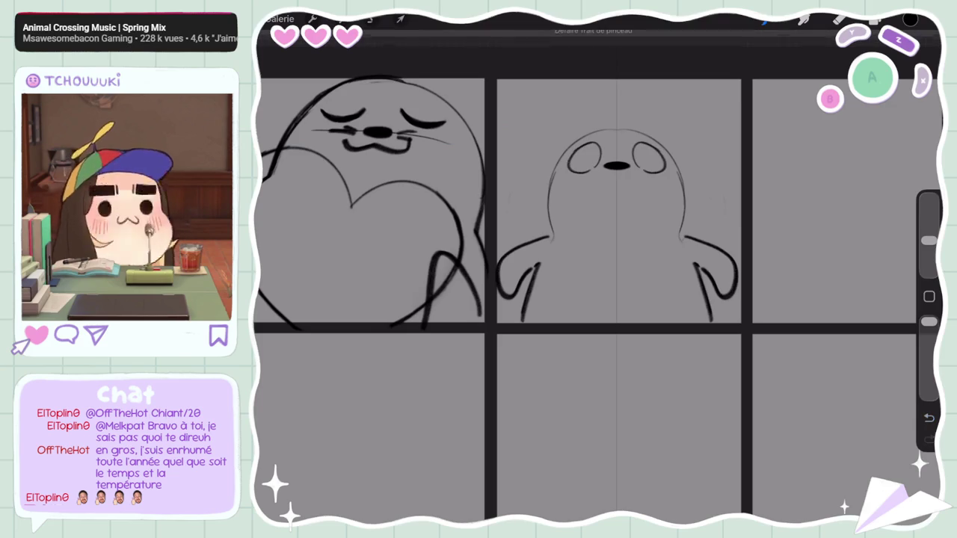
Step: Replace the third seal's old head outline with a new arched head arc
{"action": "scroll", "coordinate": [583, 299], "scroll_direction": "down", "scroll_amount": 5}
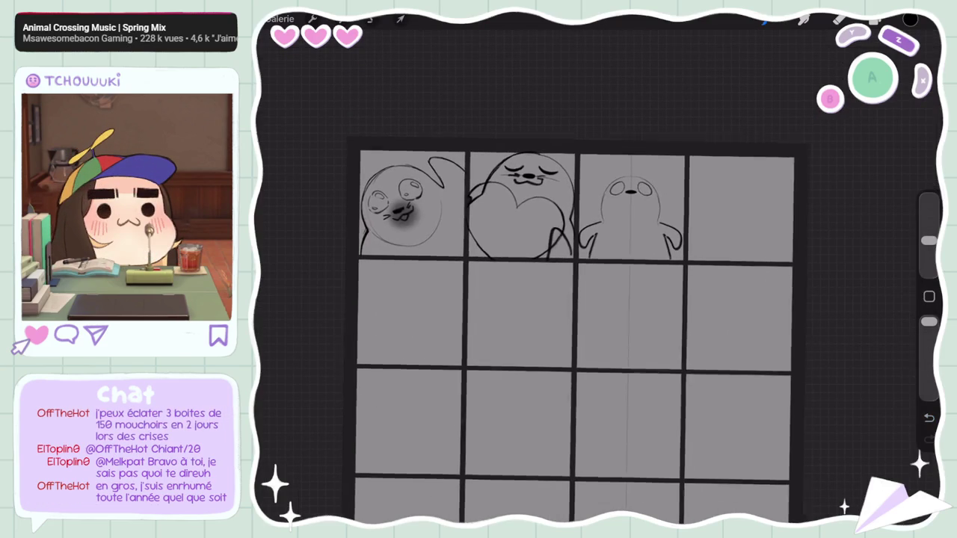
{"action": "scroll", "coordinate": [583, 299], "scroll_direction": "up", "scroll_amount": 2}
{"action": "scroll", "coordinate": [584, 299], "scroll_direction": "up", "scroll_amount": 2}
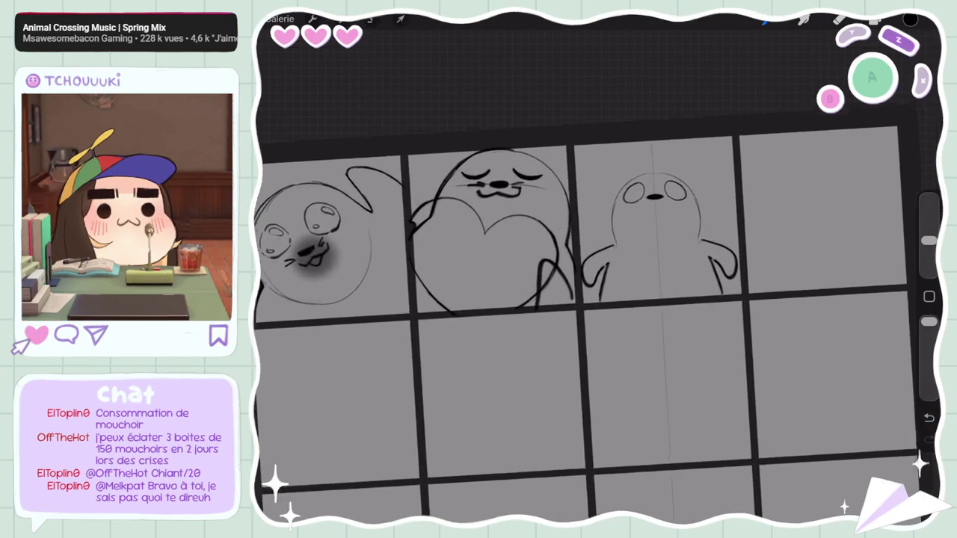
{"action": "scroll", "coordinate": [598, 321], "scroll_direction": "up", "scroll_amount": 3}
{"action": "left_click_drag", "start_coordinate": [597, 235], "coordinate": [598, 179]}
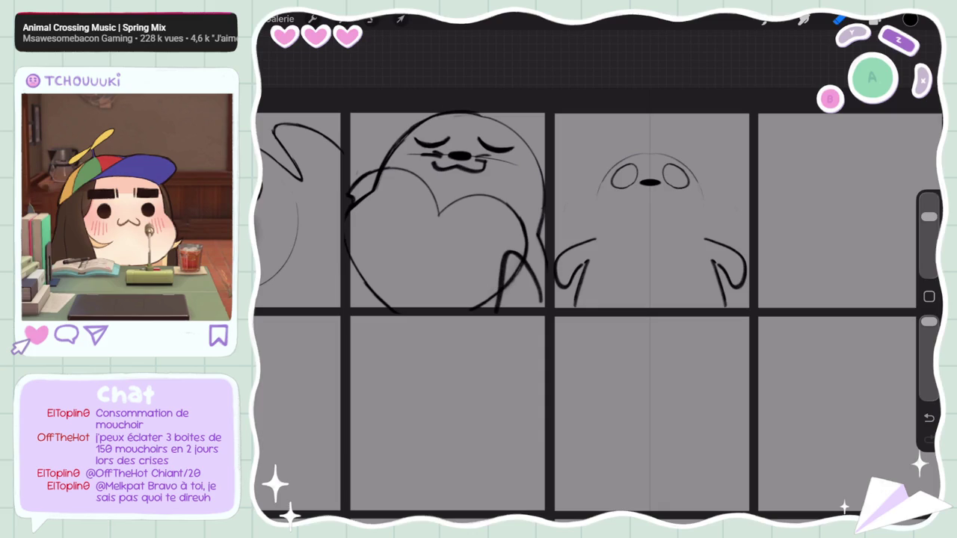
{"action": "left_click_drag", "start_coordinate": [929, 217], "coordinate": [929, 241]}
{"action": "left_click_drag", "start_coordinate": [594, 206], "coordinate": [706, 206]}
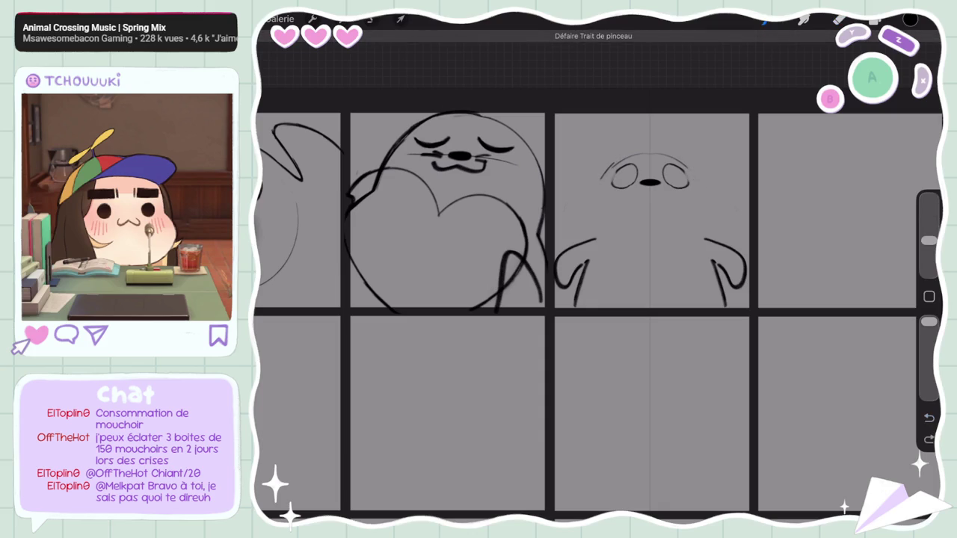
{"action": "left_click_drag", "start_coordinate": [596, 203], "coordinate": [596, 229]}
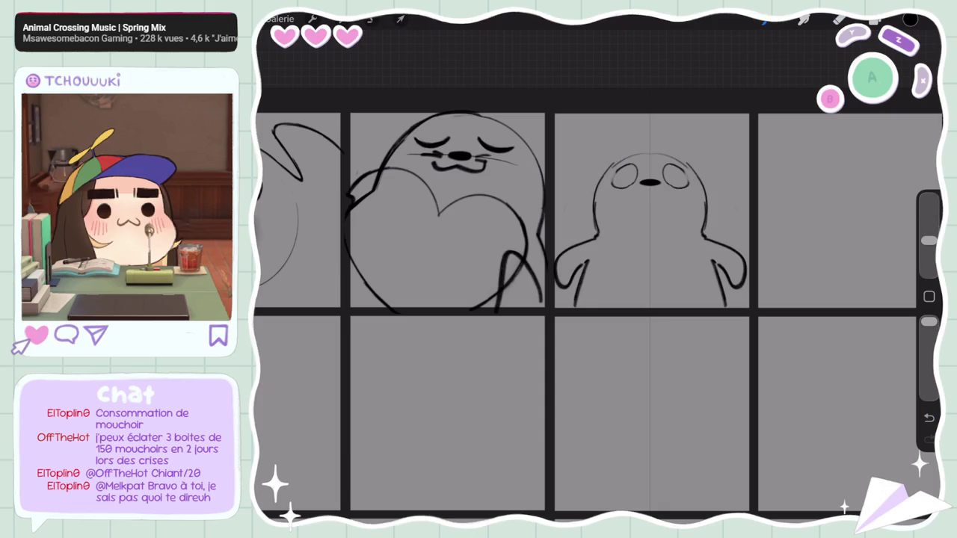
{"action": "key", "text": "ctrl+z"}
{"action": "mouse_move", "coordinate": [631, 190]}
{"action": "left_mouse_down"}
{"action": "mouse_move", "coordinate": [668, 190]}
{"action": "mouse_move", "coordinate": [661, 221]}
{"action": "mouse_move", "coordinate": [663, 193]}
{"action": "left_mouse_up"}
{"action": "key", "text": "ctrl+z"}
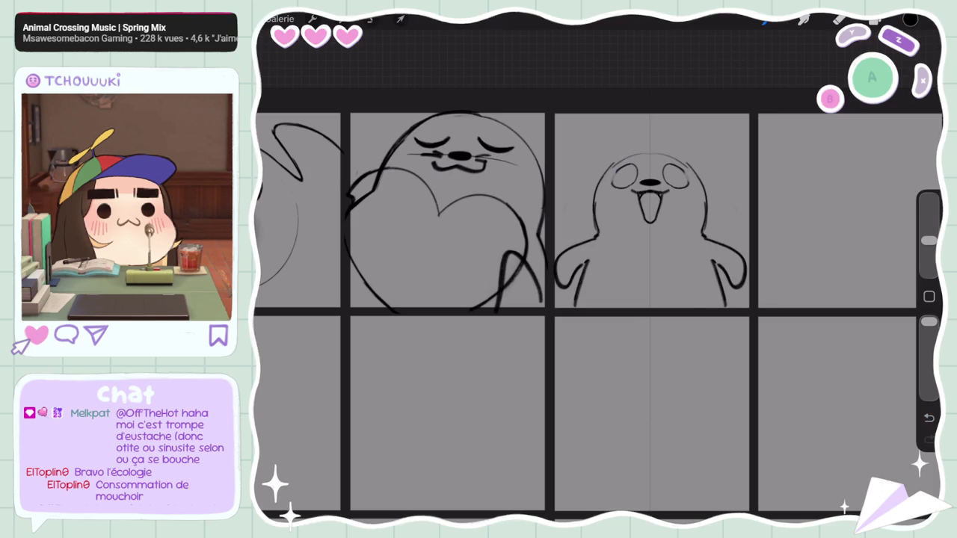
Step: Draw brow arcs above both eyes with a smaller brush
{"action": "mouse_move", "coordinate": [929, 240]}
{"action": "left_mouse_down"}
{"action": "mouse_move", "coordinate": [929, 217]}
{"action": "mouse_move", "coordinate": [929, 240]}
{"action": "left_mouse_up"}
{"action": "left_click_drag", "start_coordinate": [621, 168], "coordinate": [634, 166]}
{"action": "left_click_drag", "start_coordinate": [667, 166], "coordinate": [680, 167]}
{"action": "key", "text": "ctrl+z"}
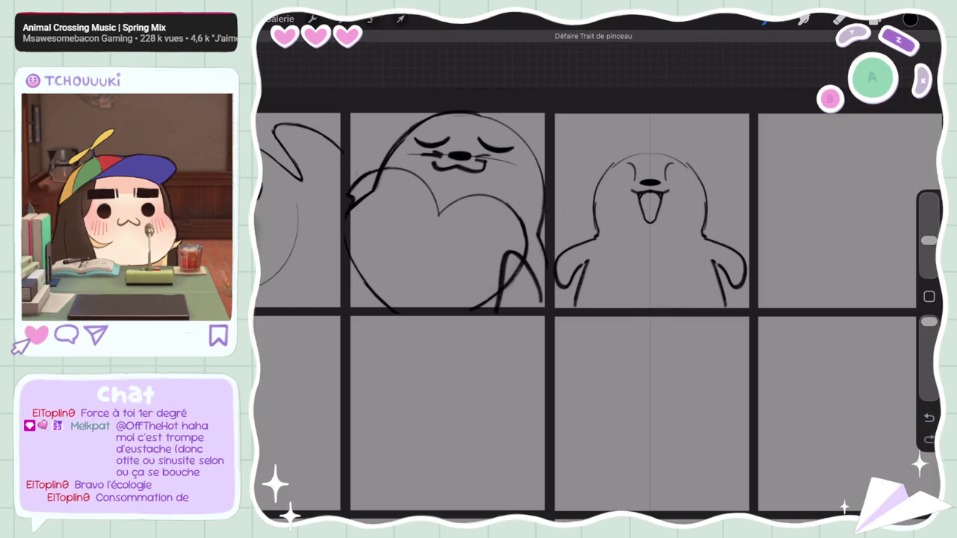
{"action": "left_click_drag", "start_coordinate": [607, 180], "coordinate": [622, 178]}
{"action": "left_click_drag", "start_coordinate": [676, 178], "coordinate": [694, 180]}
{"action": "key", "text": "ctrl+z"}
{"action": "left_click_drag", "start_coordinate": [616, 174], "coordinate": [636, 172]}
{"action": "left_click_drag", "start_coordinate": [666, 172], "coordinate": [683, 174]}
{"action": "key", "text": "ctrl+z"}
{"action": "left_click_drag", "start_coordinate": [617, 174], "coordinate": [637, 172]}
{"action": "left_click_drag", "start_coordinate": [664, 172], "coordinate": [684, 174]}
Step: Refine the arched brows over both eyes until they sit cleanly
{"action": "key", "text": "ctrl+z"}
{"action": "left_click_drag", "start_coordinate": [619, 172], "coordinate": [636, 171]}
{"action": "left_click_drag", "start_coordinate": [666, 170], "coordinate": [682, 172]}
{"action": "left_click_drag", "start_coordinate": [606, 187], "coordinate": [625, 185]}
{"action": "left_click_drag", "start_coordinate": [678, 187], "coordinate": [695, 187]}
{"action": "key", "text": "ctrl+z"}
{"action": "left_click_drag", "start_coordinate": [607, 185], "coordinate": [633, 184]}
{"action": "left_click_drag", "start_coordinate": [668, 186], "coordinate": [696, 185]}
{"action": "key", "text": "ctrl+z"}
{"action": "mouse_move", "coordinate": [610, 187]}
{"action": "left_mouse_down"}
{"action": "mouse_move", "coordinate": [635, 184]}
{"action": "mouse_move", "coordinate": [618, 175]}
{"action": "left_mouse_up"}
{"action": "key", "text": "ctrl+z"}
{"action": "key", "text": "ctrl+z"}
{"action": "key", "text": "ctrl+z"}
{"action": "key", "text": "ctrl+shift+z"}
{"action": "left_click_drag", "start_coordinate": [683, 167], "coordinate": [694, 187]}
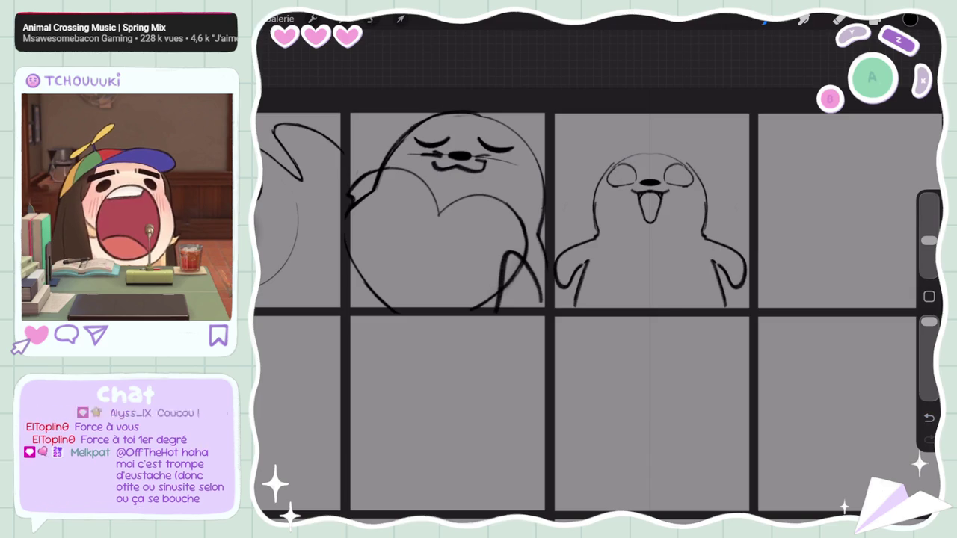
Step: Attempt a cleaner head arc beside the brows with a smaller brush
{"action": "left_click_drag", "start_coordinate": [676, 164], "coordinate": [690, 171]}
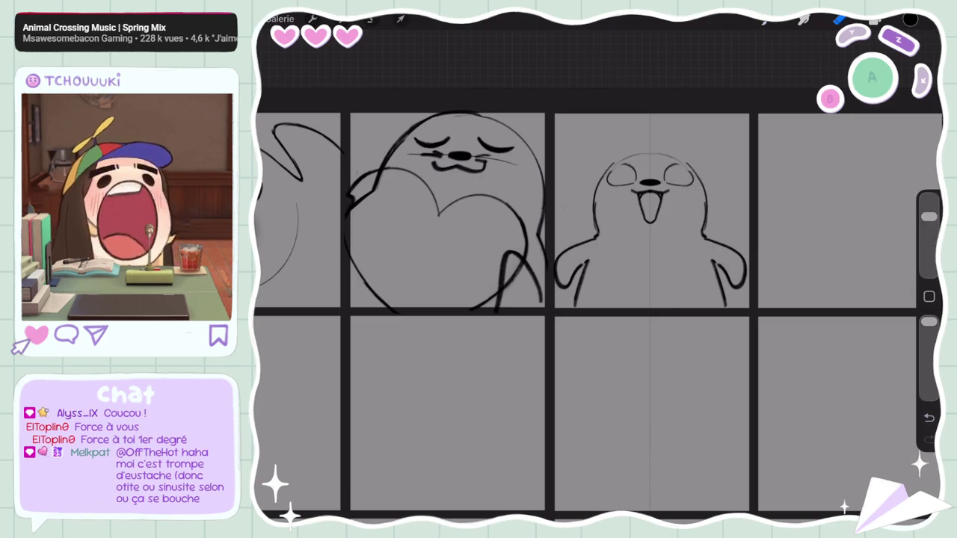
{"action": "key", "text": "ctrl+z"}
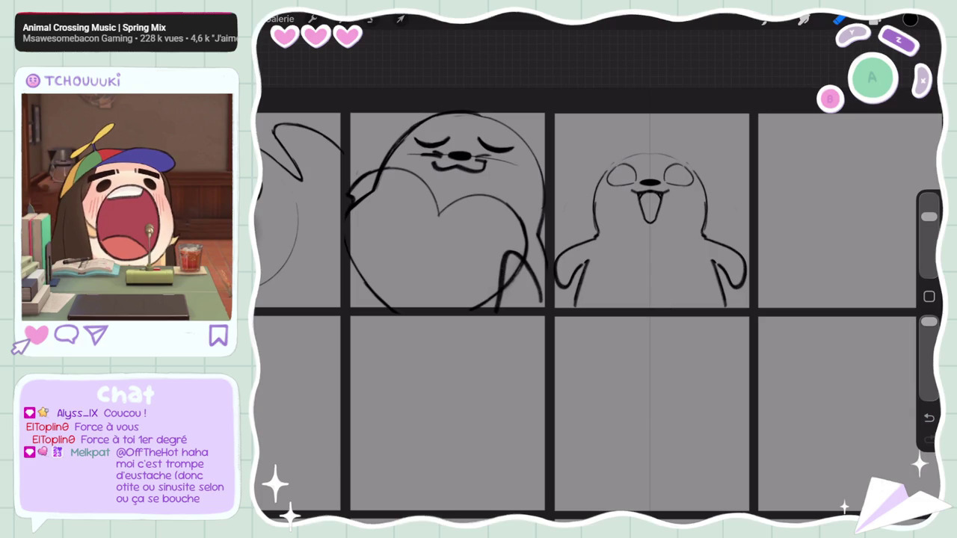
{"action": "left_click_drag", "start_coordinate": [929, 217], "coordinate": [929, 241]}
{"action": "mouse_move", "coordinate": [699, 171]}
{"action": "left_mouse_down"}
{"action": "mouse_move", "coordinate": [602, 173]}
{"action": "mouse_move", "coordinate": [696, 157]}
{"action": "mouse_move", "coordinate": [710, 196]}
{"action": "left_mouse_up"}
{"action": "key", "text": "ctrl+z"}
{"action": "key", "text": "ctrl+z"}
{"action": "mouse_move", "coordinate": [629, 156]}
{"action": "left_mouse_down"}
{"action": "mouse_move", "coordinate": [590, 198]}
{"action": "mouse_move", "coordinate": [696, 157]}
{"action": "mouse_move", "coordinate": [594, 194]}
{"action": "left_mouse_up"}
{"action": "key", "text": "ctrl+z"}
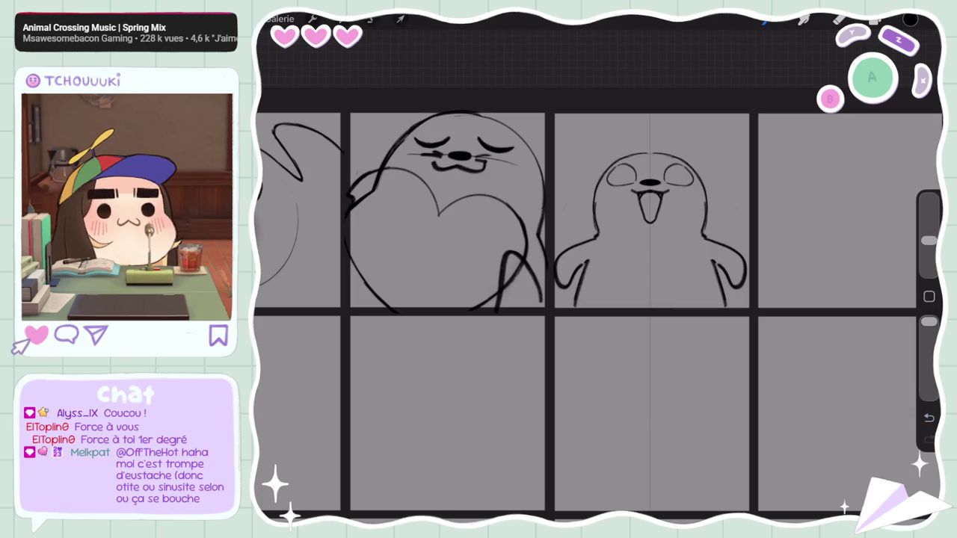
Step: Replace the short shoulder lines with curved shoulders joining the body to both arms
{"action": "left_click_drag", "start_coordinate": [928, 241], "coordinate": [929, 217]}
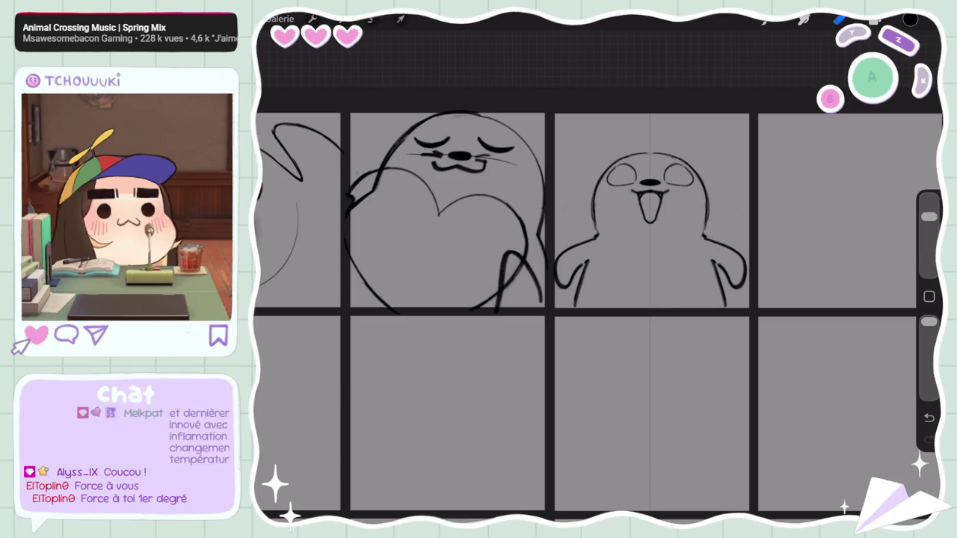
{"action": "mouse_move", "coordinate": [737, 247]}
{"action": "left_mouse_down"}
{"action": "mouse_move", "coordinate": [564, 251]}
{"action": "mouse_move", "coordinate": [561, 263]}
{"action": "left_mouse_up"}
{"action": "left_click_drag", "start_coordinate": [709, 236], "coordinate": [743, 275]}
{"action": "key", "text": "ctrl+z"}
{"action": "key", "text": "ctrl+z"}
{"action": "left_click_drag", "start_coordinate": [593, 237], "coordinate": [561, 263]}
{"action": "left_click_drag", "start_coordinate": [708, 236], "coordinate": [743, 275]}
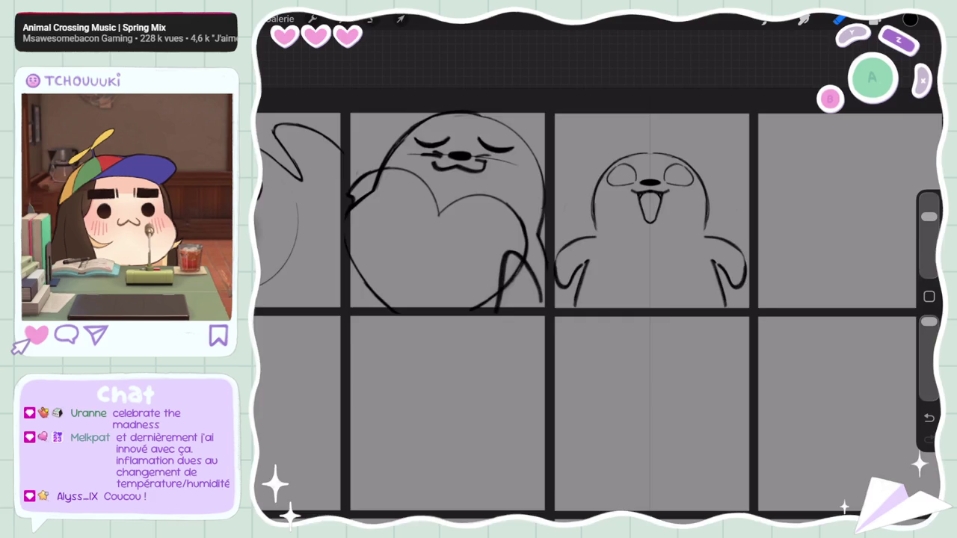
{"action": "scroll", "coordinate": [598, 315], "scroll_direction": "down", "scroll_amount": 5}
{"action": "scroll", "coordinate": [598, 314], "scroll_direction": "up", "scroll_amount": 5}
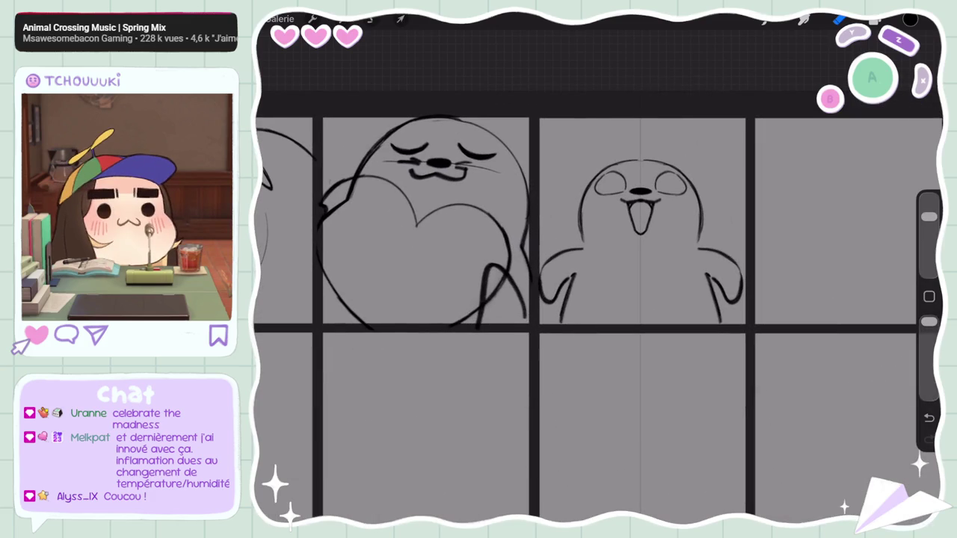
{"action": "key", "text": "ctrl+z"}
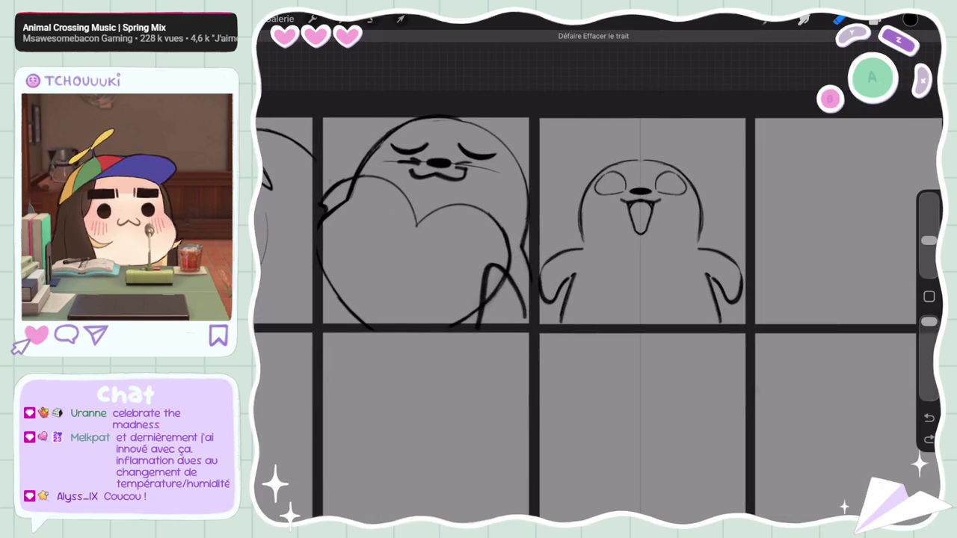
Step: Hatch black inside both eyes, then undo the hatching
{"action": "left_click_drag", "start_coordinate": [607, 193], "coordinate": [625, 178]}
{"action": "left_click_drag", "start_coordinate": [656, 192], "coordinate": [673, 181]}
{"action": "left_click_drag", "start_coordinate": [603, 193], "coordinate": [624, 173]}
{"action": "left_click_drag", "start_coordinate": [659, 194], "coordinate": [680, 175]}
{"action": "left_click_drag", "start_coordinate": [598, 191], "coordinate": [617, 172]}
{"action": "left_click_drag", "start_coordinate": [666, 193], "coordinate": [684, 173]}
{"action": "key", "text": "ctrl+z"}
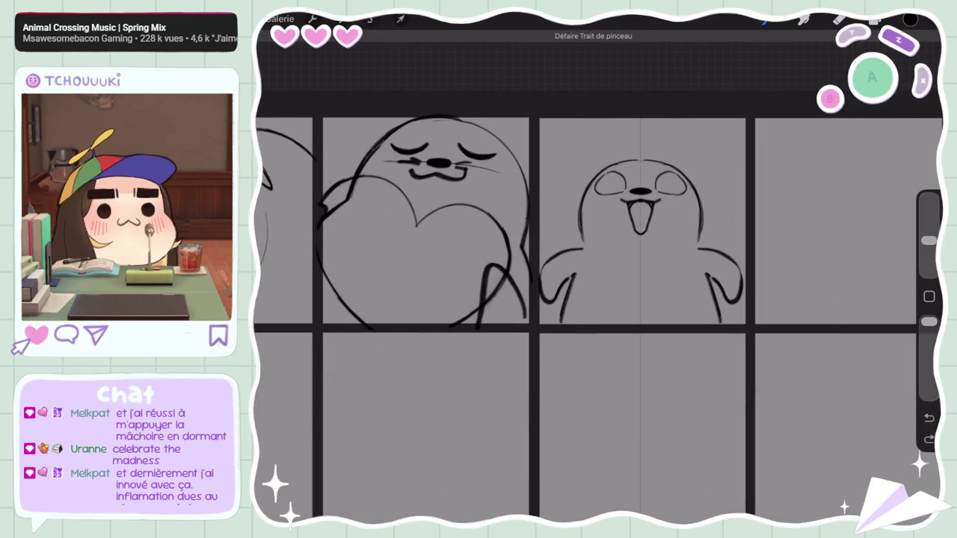
Step: Fill both of the seal's oval eyes with bright solid red
{"action": "left_click", "coordinate": [909, 20]}
{"action": "left_click", "coordinate": [735, 251]}
{"action": "left_click_drag", "start_coordinate": [790, 187], "coordinate": [902, 68]}
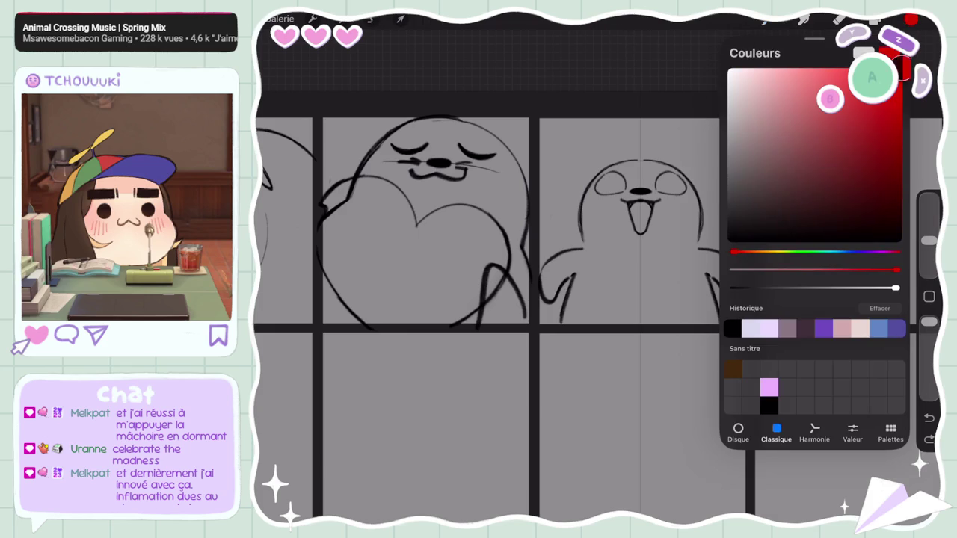
{"action": "left_click", "coordinate": [909, 20]}
{"action": "left_click_drag", "start_coordinate": [607, 193], "coordinate": [625, 179]}
{"action": "left_click_drag", "start_coordinate": [657, 193], "coordinate": [669, 181]}
{"action": "mouse_move", "coordinate": [603, 193]}
{"action": "left_mouse_down"}
{"action": "mouse_move", "coordinate": [623, 176]}
{"action": "mouse_move", "coordinate": [679, 175]}
{"action": "left_mouse_up"}
{"action": "left_click_drag", "start_coordinate": [664, 193], "coordinate": [682, 173]}
{"action": "left_click_drag", "start_coordinate": [597, 188], "coordinate": [612, 175]}
{"action": "left_click_drag", "start_coordinate": [670, 191], "coordinate": [684, 175]}
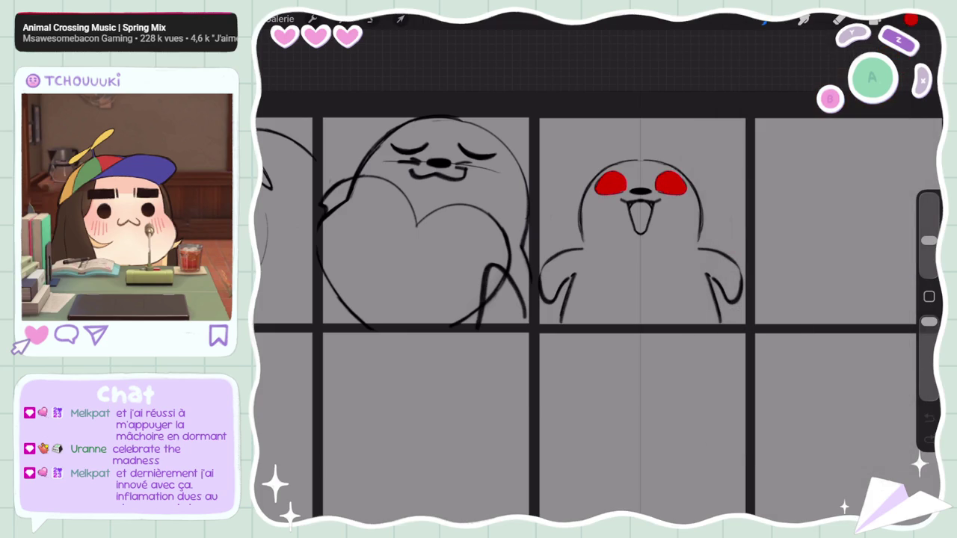
Step: Switch back to black, turn off Drawing Assist on Calque 2, and add a layer above it
{"action": "left_click", "coordinate": [909, 20]}
{"action": "left_click", "coordinate": [731, 244]}
{"action": "left_click", "coordinate": [909, 20]}
{"action": "left_click", "coordinate": [876, 21]}
{"action": "left_click", "coordinate": [744, 156]}
{"action": "left_click", "coordinate": [621, 204]}
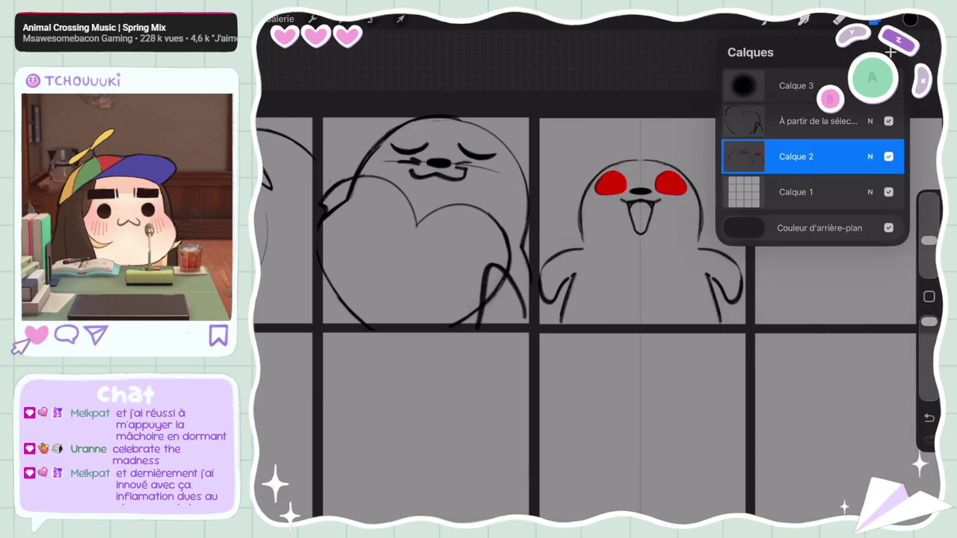
{"action": "left_click", "coordinate": [890, 52]}
{"action": "left_click", "coordinate": [876, 20]}
Step: Draw a wavy curl above the seal's head on the new layer, then zoom out
{"action": "mouse_move", "coordinate": [731, 187]}
{"action": "left_mouse_down"}
{"action": "mouse_move", "coordinate": [692, 125]}
{"action": "mouse_move", "coordinate": [574, 172]}
{"action": "mouse_move", "coordinate": [572, 135]}
{"action": "mouse_move", "coordinate": [545, 126]}
{"action": "left_mouse_up"}
{"action": "mouse_move", "coordinate": [730, 237]}
{"action": "left_mouse_down"}
{"action": "mouse_move", "coordinate": [750, 204]}
{"action": "mouse_move", "coordinate": [749, 261]}
{"action": "left_mouse_up"}
{"action": "key", "text": "ctrl+z"}
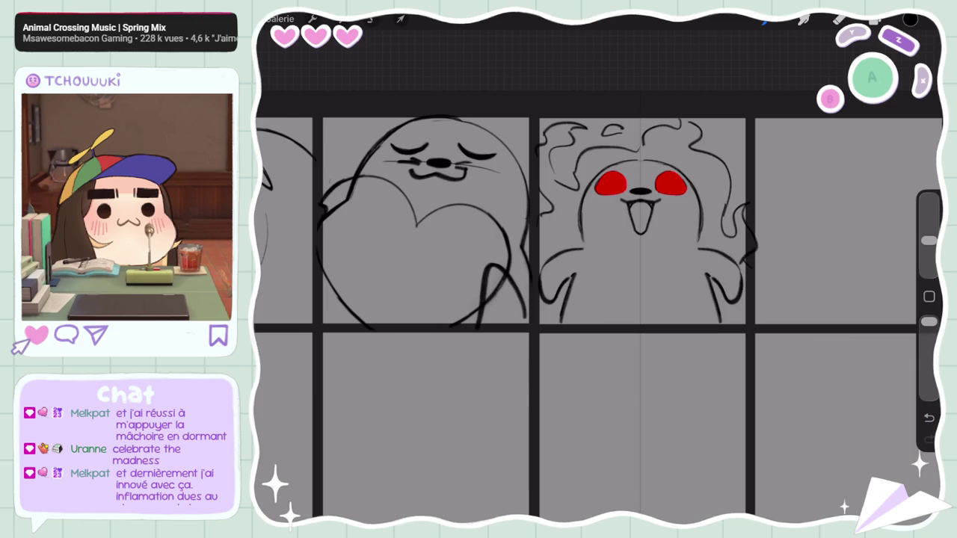
{"action": "scroll", "coordinate": [591, 314], "scroll_direction": "down", "scroll_amount": 5}
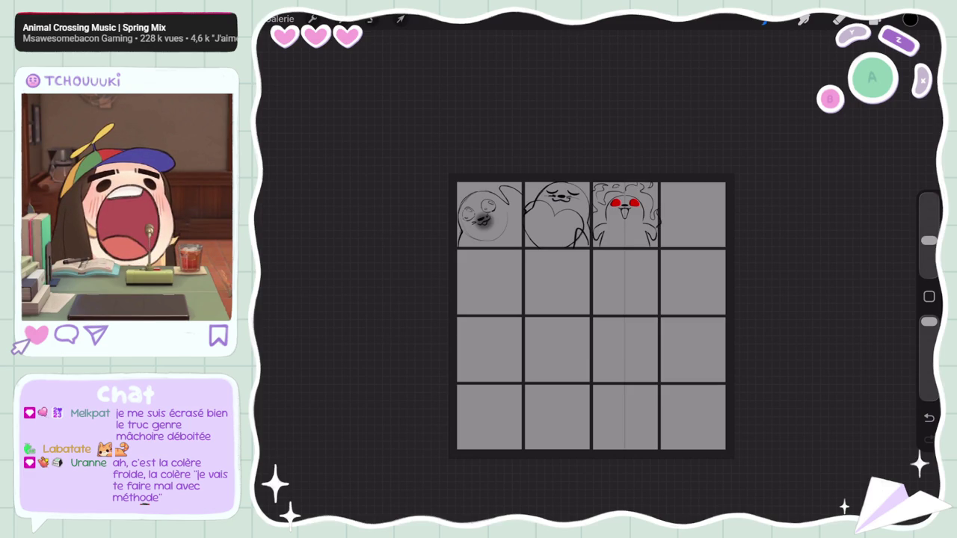
{"action": "scroll", "coordinate": [668, 222], "scroll_direction": "up", "scroll_amount": 3}
Step: Undo the last erase, select the Calque 2 layer and reduce the brush size for the arms
{"action": "left_click", "coordinate": [875, 21]}
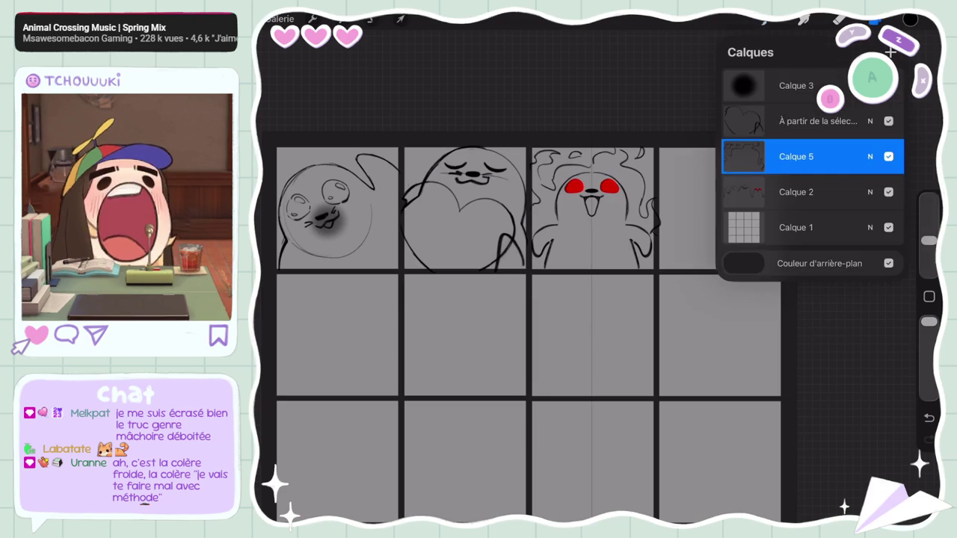
{"action": "left_click", "coordinate": [875, 21]}
{"action": "scroll", "coordinate": [594, 277], "scroll_direction": "up", "scroll_amount": 3}
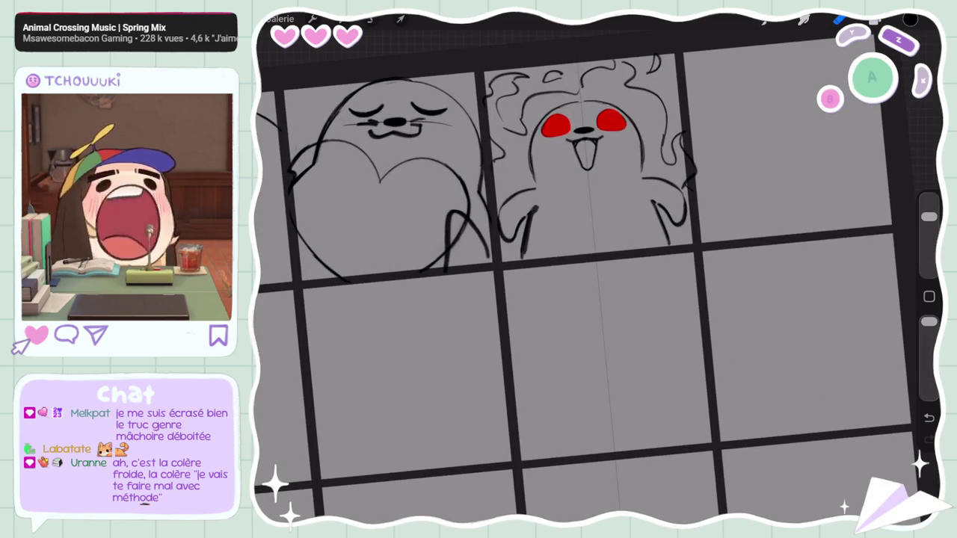
{"action": "key", "text": "ctrl+z"}
{"action": "left_click_drag", "start_coordinate": [929, 240], "coordinate": [929, 217]}
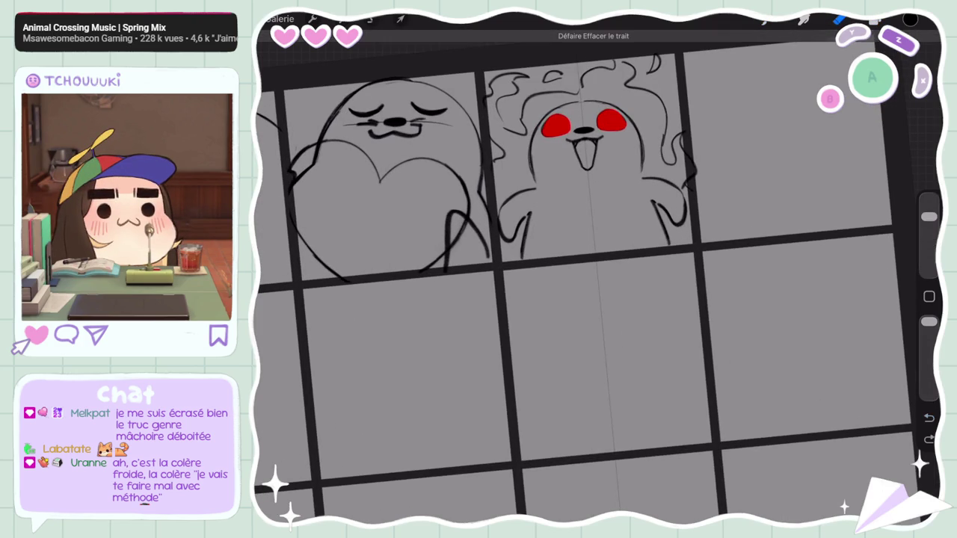
{"action": "left_click", "coordinate": [875, 20]}
{"action": "left_click", "coordinate": [796, 192]}
{"action": "left_click", "coordinate": [839, 20]}
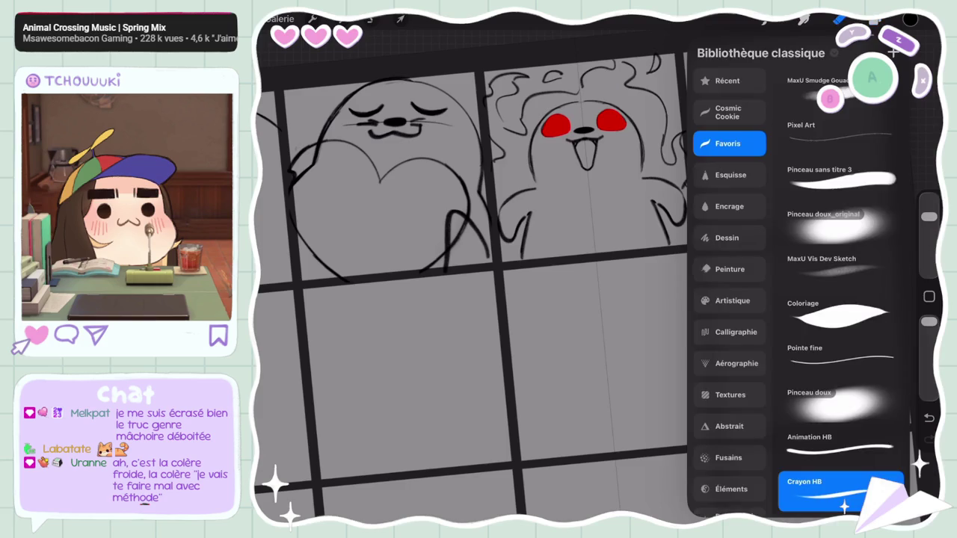
{"action": "left_click_drag", "start_coordinate": [929, 216], "coordinate": [929, 241]}
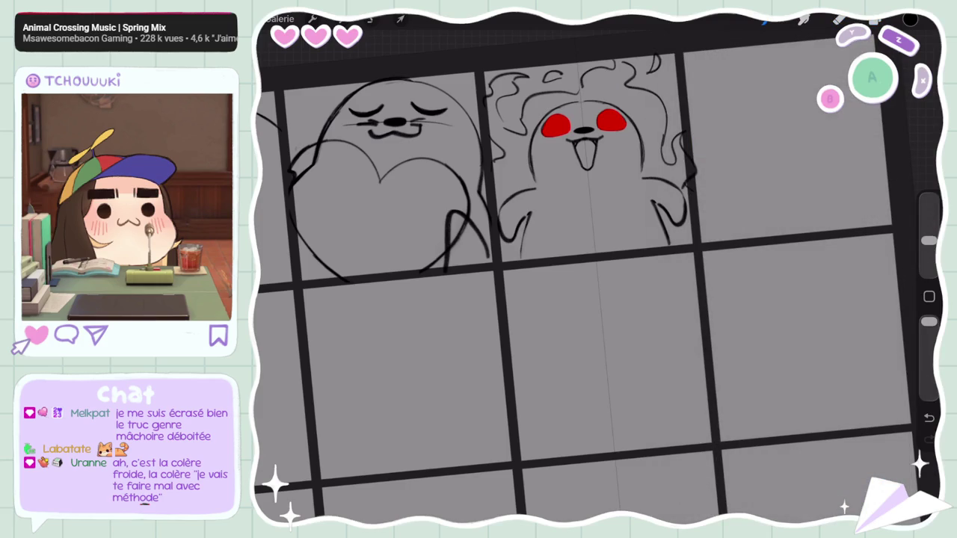
{"action": "left_click", "coordinate": [875, 20]}
{"action": "left_click", "coordinate": [796, 192]}
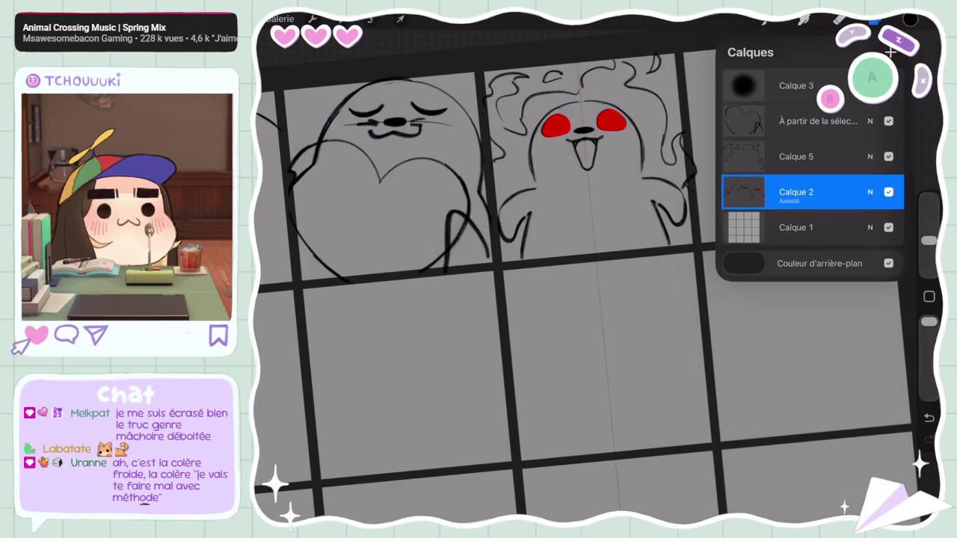
{"action": "left_click", "coordinate": [874, 20]}
Step: Redraw the small strokes on the red-eyed seal's left and right arms, undoing and redoing attempts
{"action": "key", "text": "ctrl+z"}
{"action": "key", "text": "ctrl+z"}
{"action": "left_click_drag", "start_coordinate": [526, 214], "coordinate": [528, 234]}
{"action": "key", "text": "ctrl+z"}
{"action": "key", "text": "ctrl+shift+z"}
{"action": "left_click_drag", "start_coordinate": [673, 224], "coordinate": [676, 248]}
{"action": "left_click_drag", "start_coordinate": [517, 239], "coordinate": [519, 263]}
{"action": "mouse_move", "coordinate": [929, 240]}
{"action": "left_mouse_down"}
{"action": "mouse_move", "coordinate": [929, 216]}
{"action": "mouse_move", "coordinate": [930, 240]}
{"action": "left_mouse_up"}
{"action": "left_click_drag", "start_coordinate": [531, 211], "coordinate": [521, 251]}
{"action": "left_click_drag", "start_coordinate": [651, 199], "coordinate": [671, 242]}
{"action": "left_click_drag", "start_coordinate": [533, 208], "coordinate": [527, 226]}
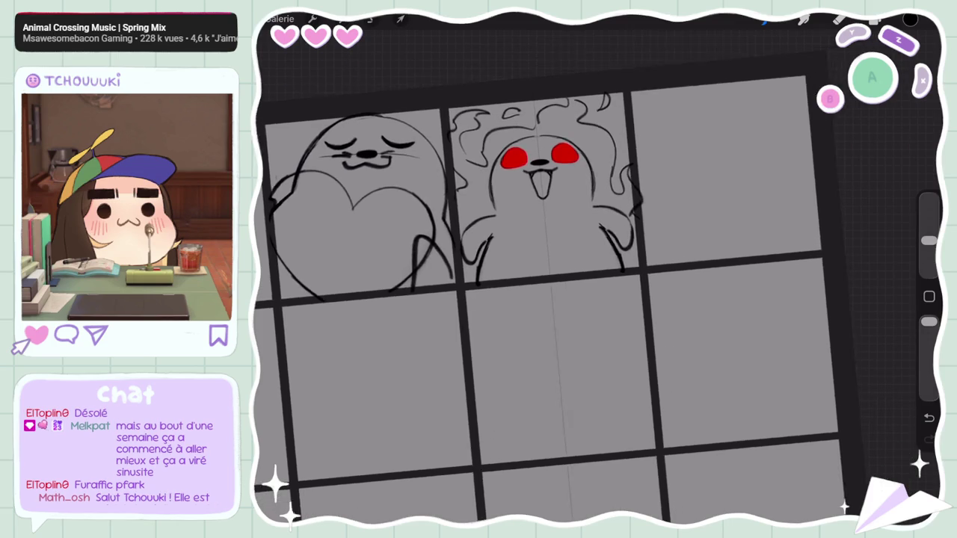
{"action": "left_click", "coordinate": [875, 21]}
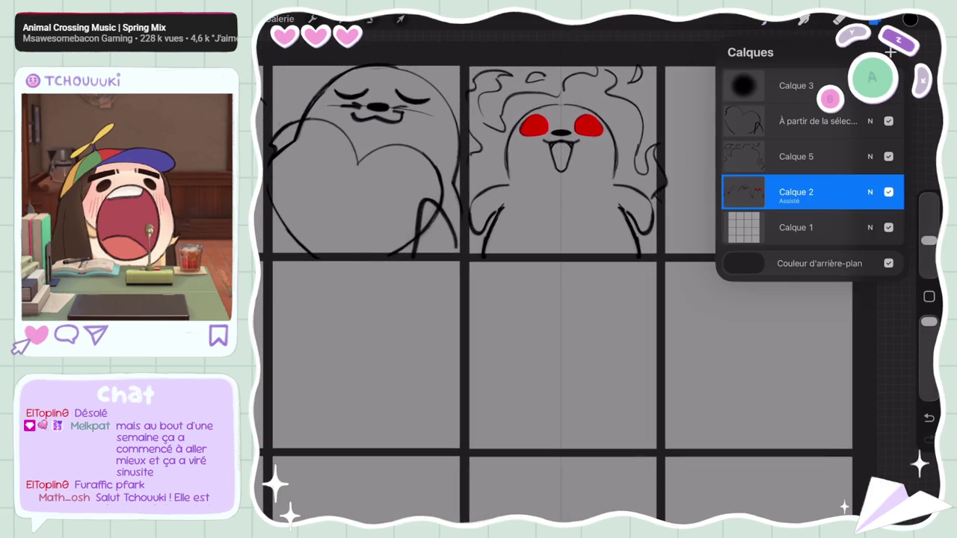
Step: Freehand-select the heart-hugging seal on panel two and apply a transform to it
{"action": "left_click", "coordinate": [371, 18]}
{"action": "left_click_drag", "start_coordinate": [476, 160], "coordinate": [478, 168]}
{"action": "left_click", "coordinate": [477, 161]}
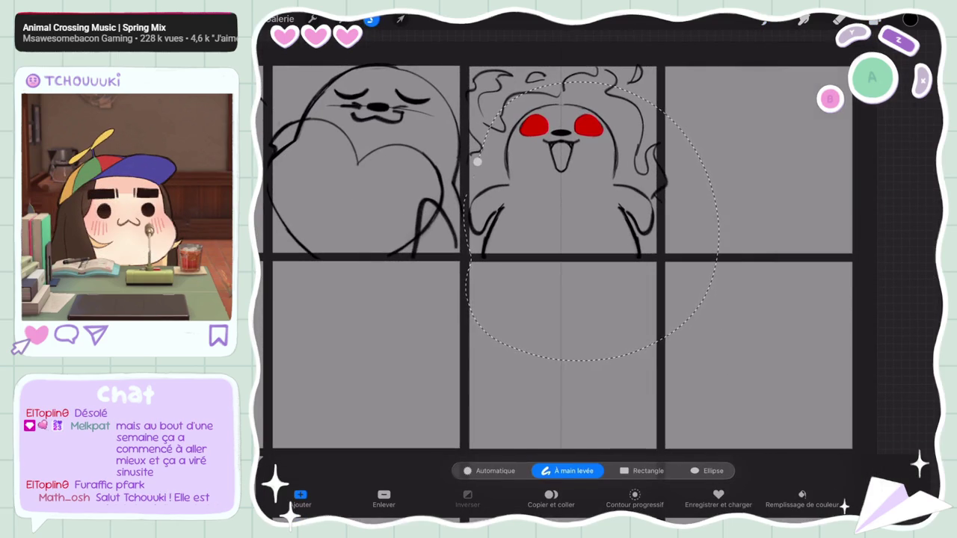
{"action": "left_click", "coordinate": [400, 18]}
{"action": "left_click", "coordinate": [401, 18]}
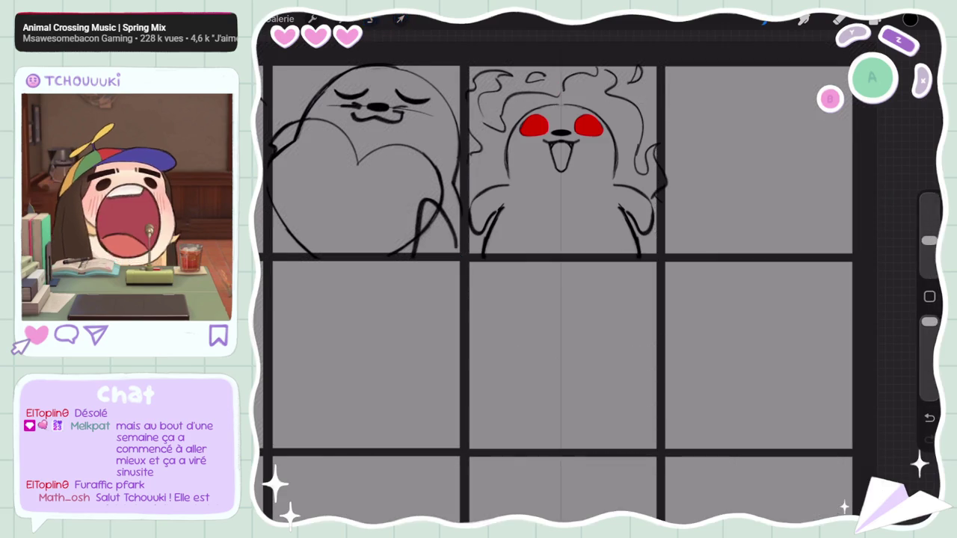
{"action": "scroll", "coordinate": [554, 299], "scroll_direction": "down", "scroll_amount": 5}
{"action": "scroll", "coordinate": [554, 299], "scroll_direction": "up", "scroll_amount": 5}
{"action": "left_click", "coordinate": [874, 19]}
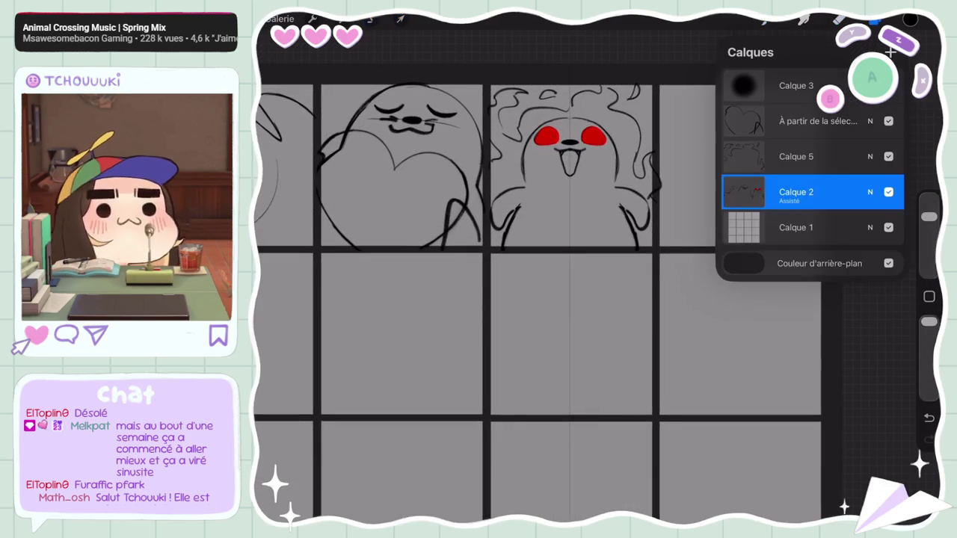
{"action": "scroll", "coordinate": [539, 299], "scroll_direction": "down", "scroll_amount": 5}
{"action": "scroll", "coordinate": [538, 299], "scroll_direction": "up", "scroll_amount": 5}
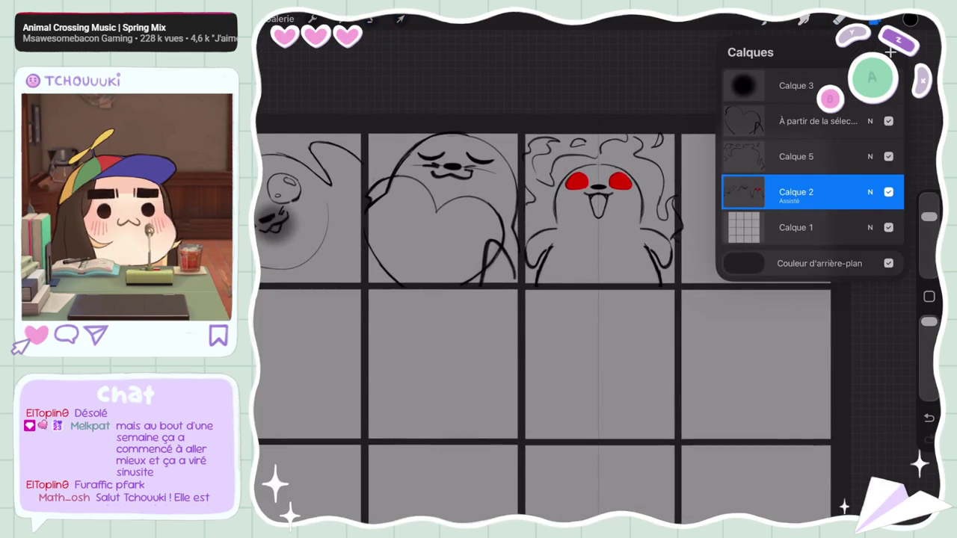
{"action": "left_click", "coordinate": [874, 19]}
Step: Try soft airbrush shading around the heart seal's and red-eyed seal's mouths, undoing each stroke
{"action": "left_click", "coordinate": [804, 19]}
{"action": "left_click", "coordinate": [811, 402]}
{"action": "left_click", "coordinate": [804, 20]}
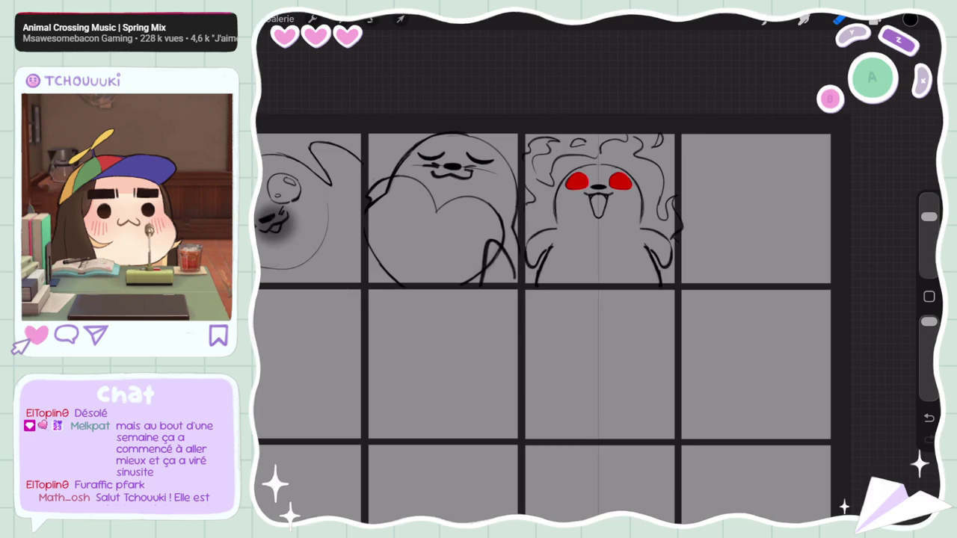
{"action": "left_click_drag", "start_coordinate": [929, 216], "coordinate": [929, 256]}
{"action": "left_click_drag", "start_coordinate": [437, 158], "coordinate": [469, 191]}
{"action": "key", "text": "ctrl+z"}
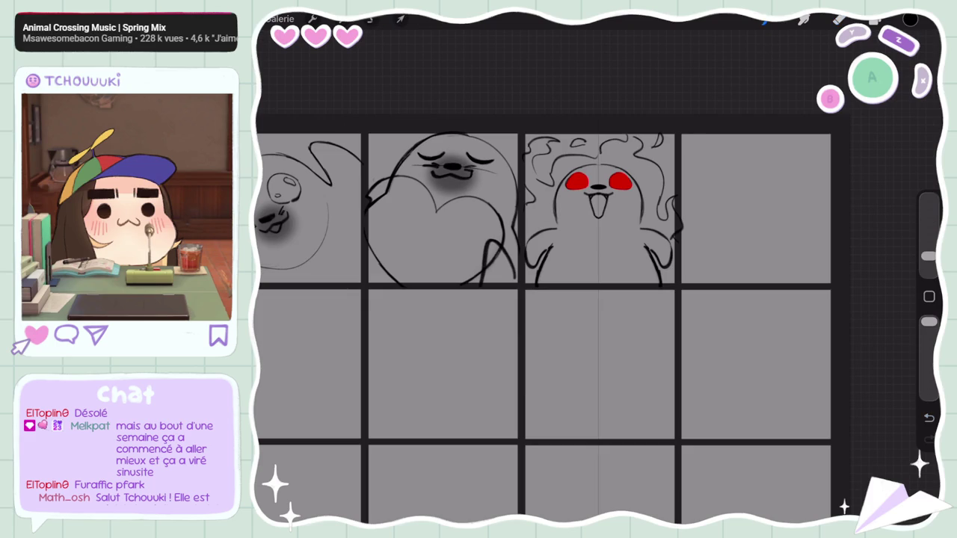
{"action": "left_click_drag", "start_coordinate": [586, 192], "coordinate": [612, 211]}
{"action": "key", "text": "ctrl+z"}
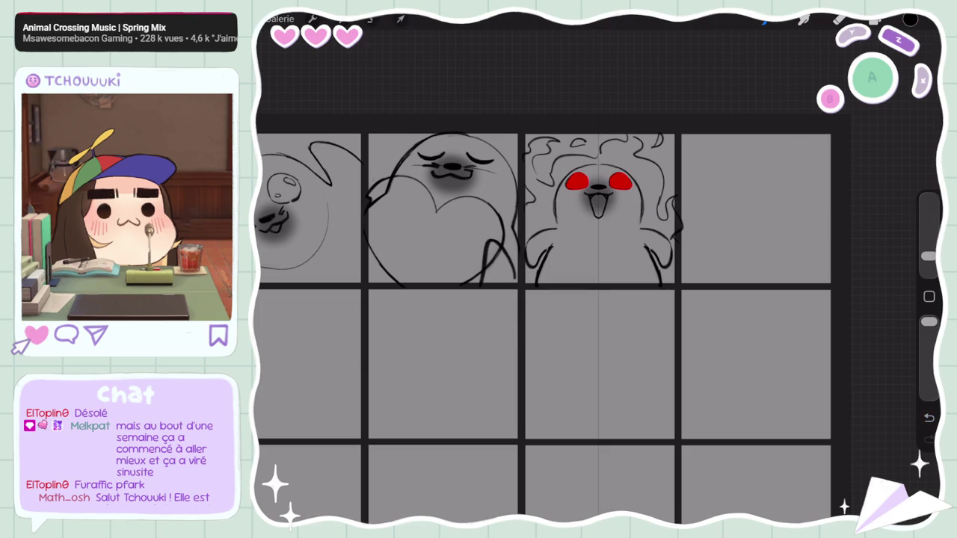
Step: Add a new layer above Calque 3 and pick a highlight brush
{"action": "left_click", "coordinate": [876, 23]}
{"action": "scroll", "coordinate": [542, 318], "scroll_direction": "down", "scroll_amount": 5}
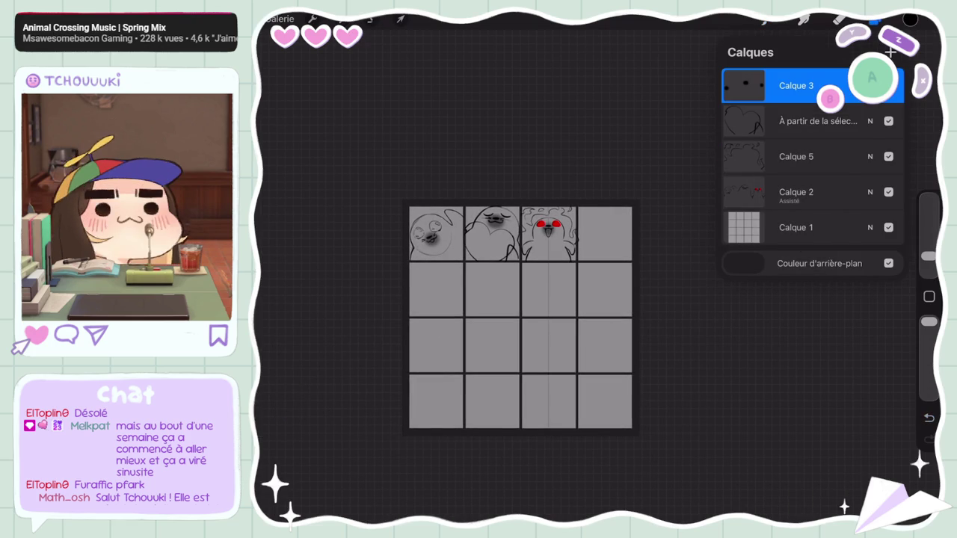
{"action": "scroll", "coordinate": [523, 344], "scroll_direction": "up", "scroll_amount": 5}
{"action": "left_click", "coordinate": [796, 192]}
{"action": "left_click", "coordinate": [818, 121]}
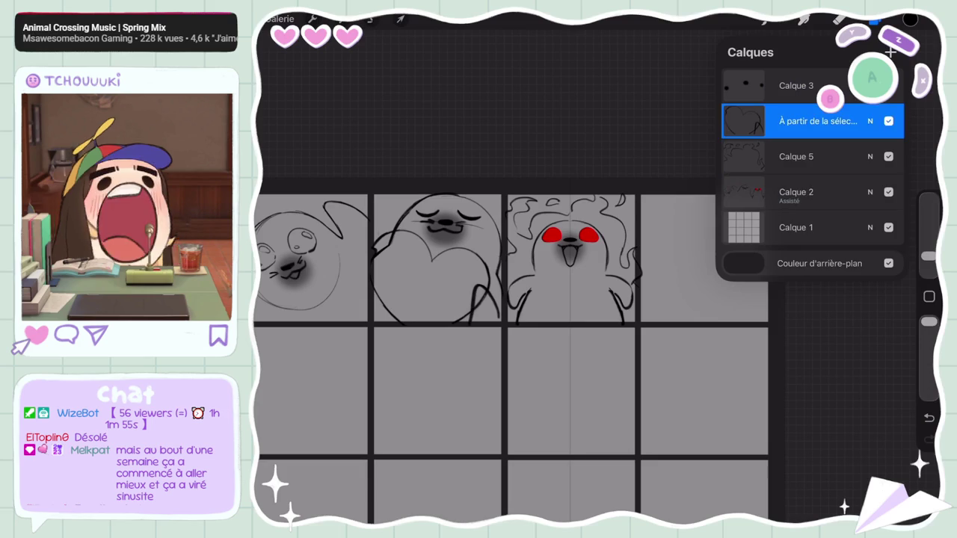
{"action": "left_click", "coordinate": [796, 85]}
{"action": "left_click", "coordinate": [891, 52]}
{"action": "left_click", "coordinate": [910, 20]}
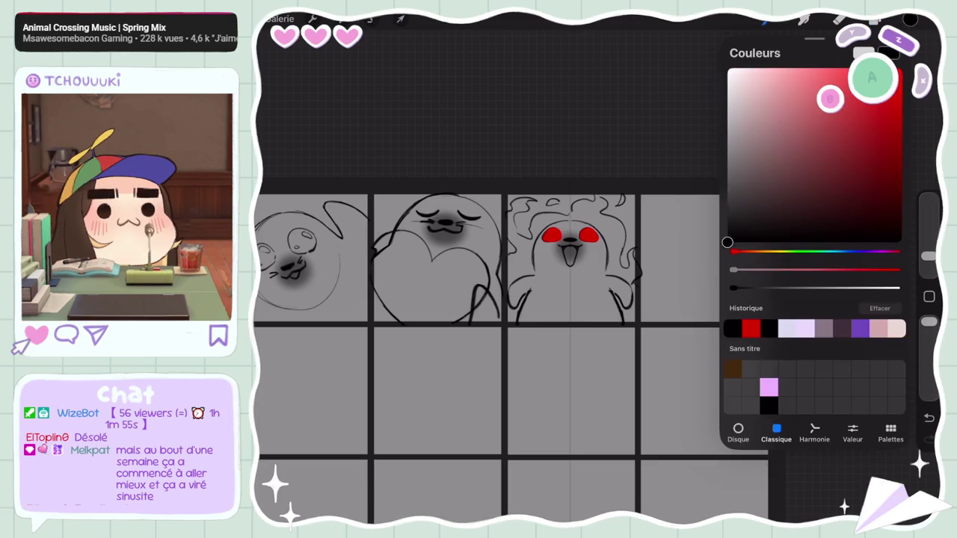
{"action": "left_click", "coordinate": [804, 20]}
{"action": "left_click", "coordinate": [811, 492]}
{"action": "scroll", "coordinate": [583, 300], "scroll_direction": "up", "scroll_amount": 3}
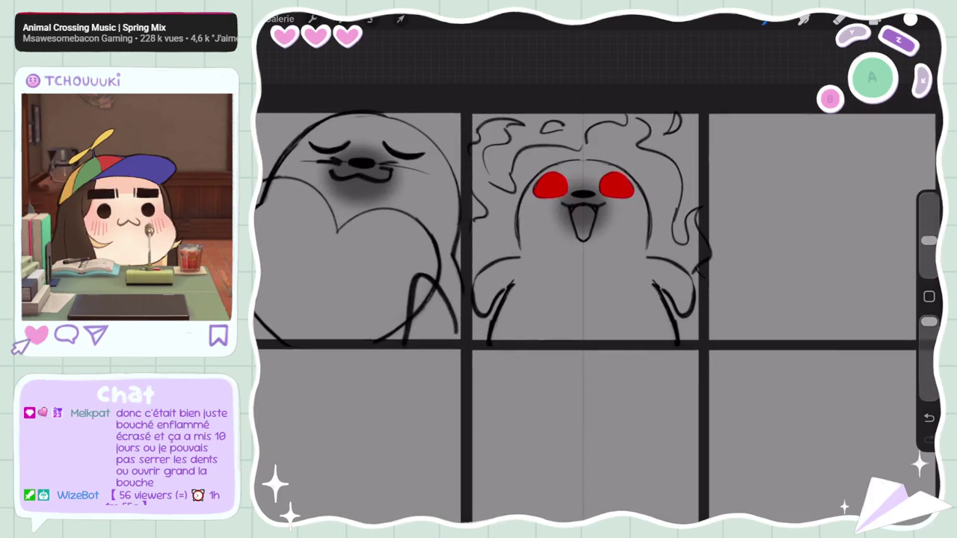
Step: Clip the new layer to the one below and draw white crosses over both red eyes
{"action": "key", "text": "ctrl+z"}
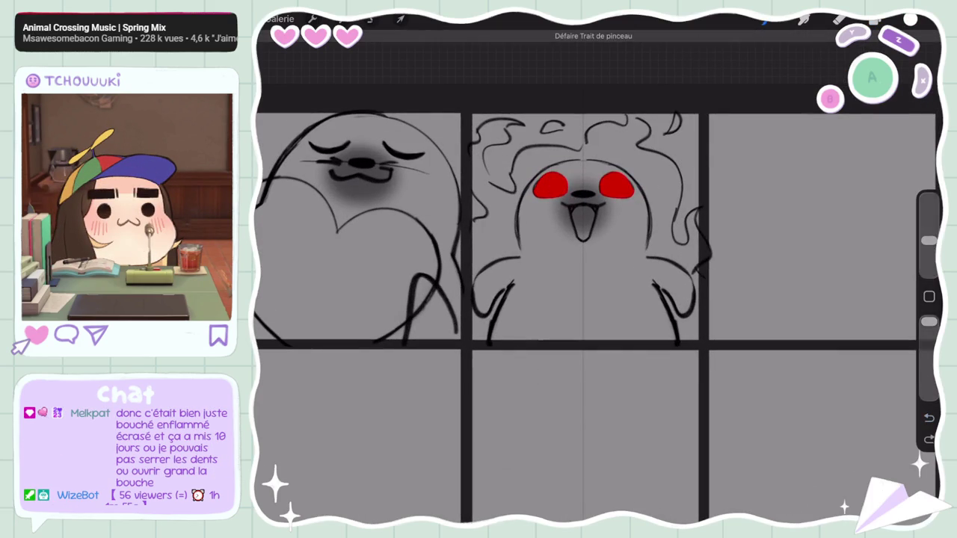
{"action": "left_click", "coordinate": [874, 20]}
{"action": "left_click", "coordinate": [743, 85]}
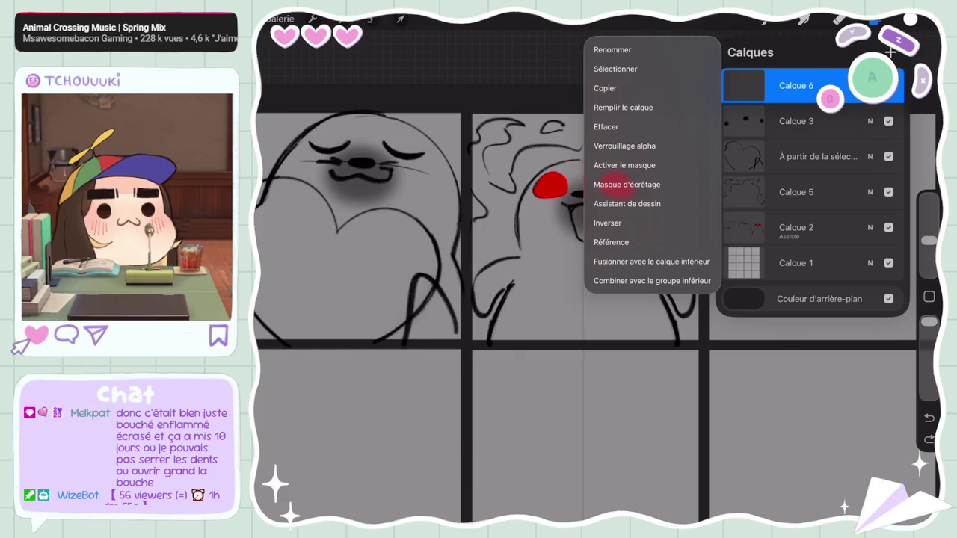
{"action": "left_click", "coordinate": [627, 184]}
{"action": "left_click", "coordinate": [873, 20]}
{"action": "left_click_drag", "start_coordinate": [553, 179], "coordinate": [552, 217]}
{"action": "left_click_drag", "start_coordinate": [614, 163], "coordinate": [614, 218]}
{"action": "left_click_drag", "start_coordinate": [530, 184], "coordinate": [568, 184]}
{"action": "left_click_drag", "start_coordinate": [596, 184], "coordinate": [636, 184]}
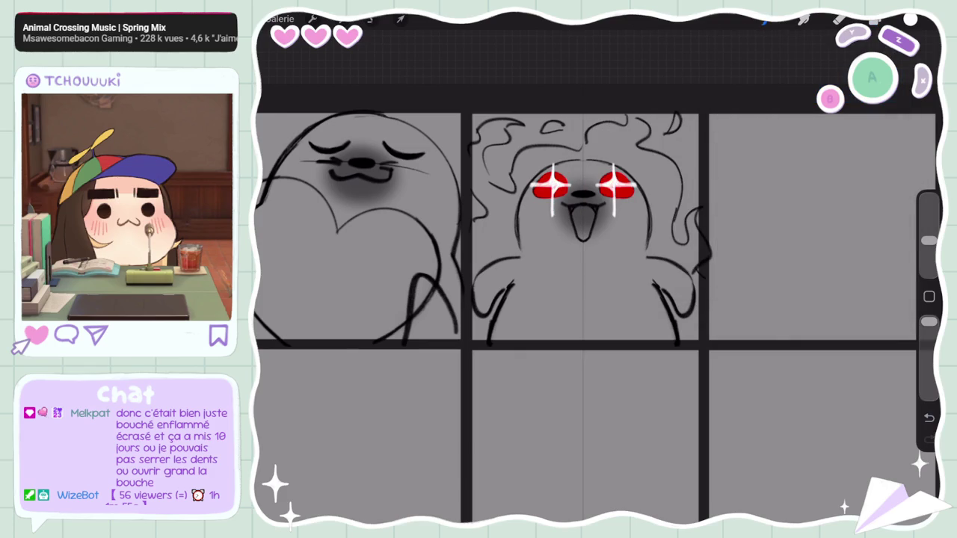
Step: Enlarge the brush and alternate Eraser and Brush to taper the white eye crosses into sparkles
{"action": "scroll", "coordinate": [561, 284], "scroll_direction": "down", "scroll_amount": 3}
{"action": "scroll", "coordinate": [561, 284], "scroll_direction": "down", "scroll_amount": 3}
{"action": "scroll", "coordinate": [560, 285], "scroll_direction": "down", "scroll_amount": 2}
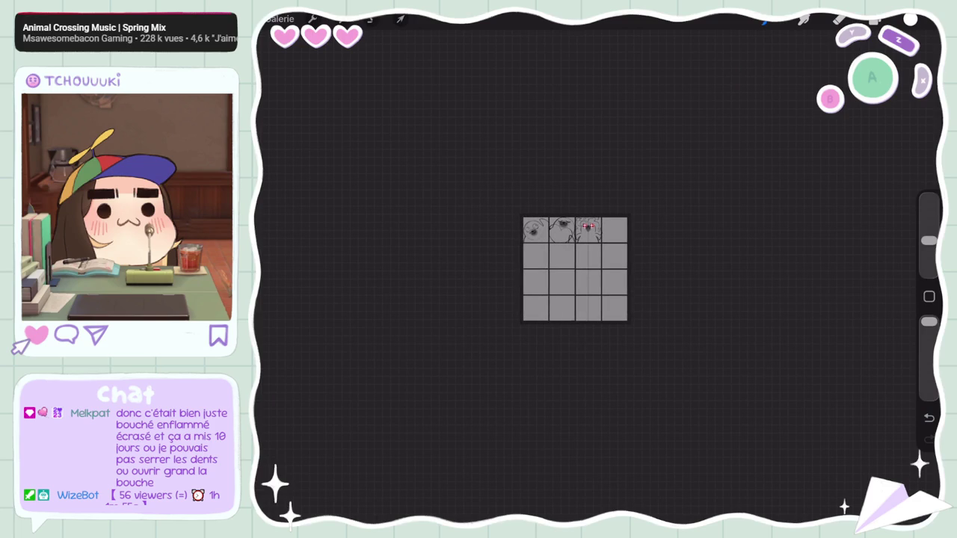
{"action": "scroll", "coordinate": [574, 228], "scroll_direction": "up", "scroll_amount": 3}
{"action": "scroll", "coordinate": [574, 228], "scroll_direction": "up", "scroll_amount": 1}
{"action": "scroll", "coordinate": [574, 228], "scroll_direction": "up", "scroll_amount": 3}
{"action": "scroll", "coordinate": [574, 228], "scroll_direction": "up", "scroll_amount": 1}
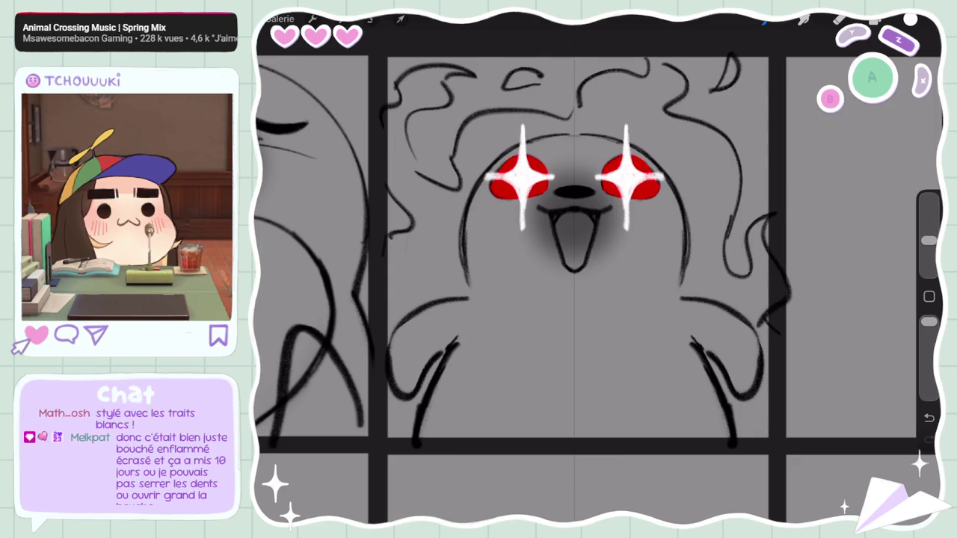
{"action": "left_click_drag", "start_coordinate": [929, 240], "coordinate": [930, 216]}
{"action": "left_click", "coordinate": [839, 19]}
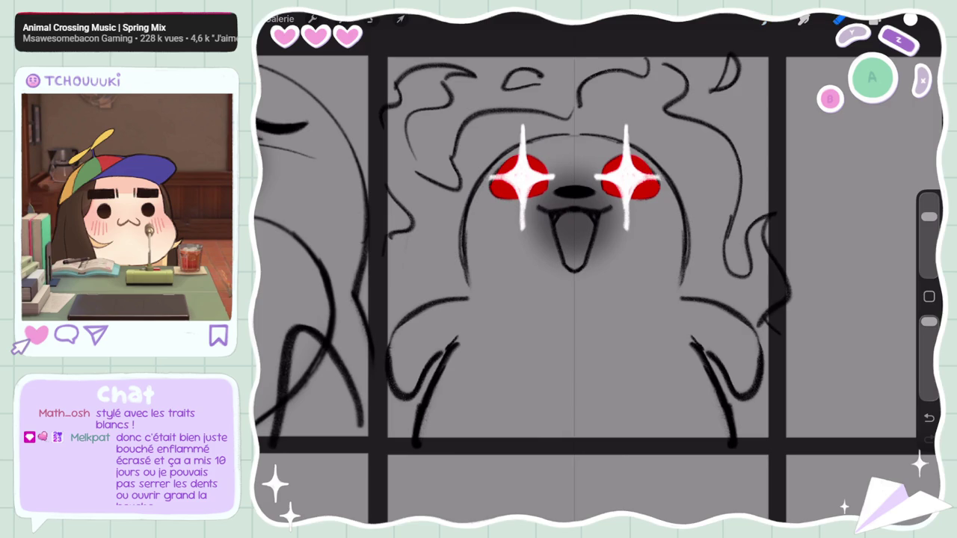
{"action": "left_click", "coordinate": [765, 21]}
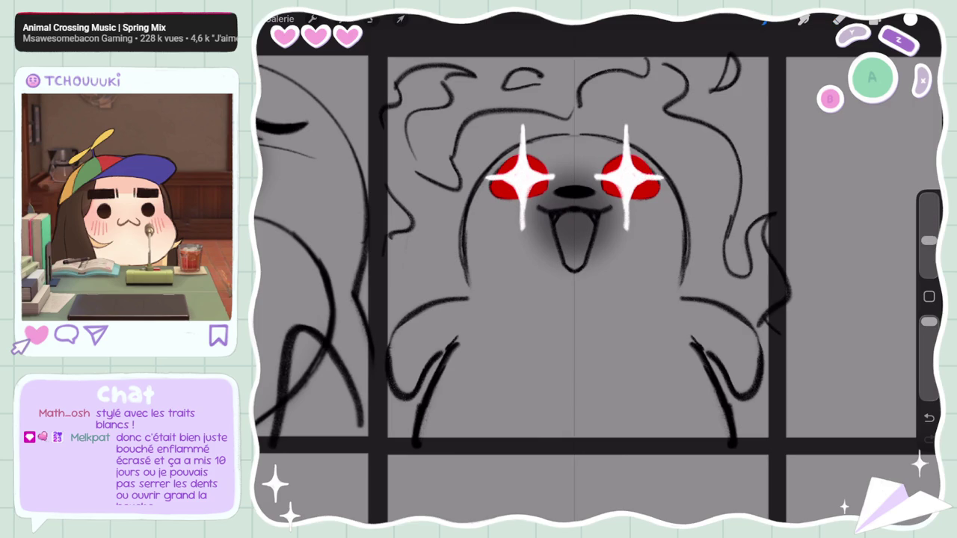
{"action": "left_click", "coordinate": [839, 19]}
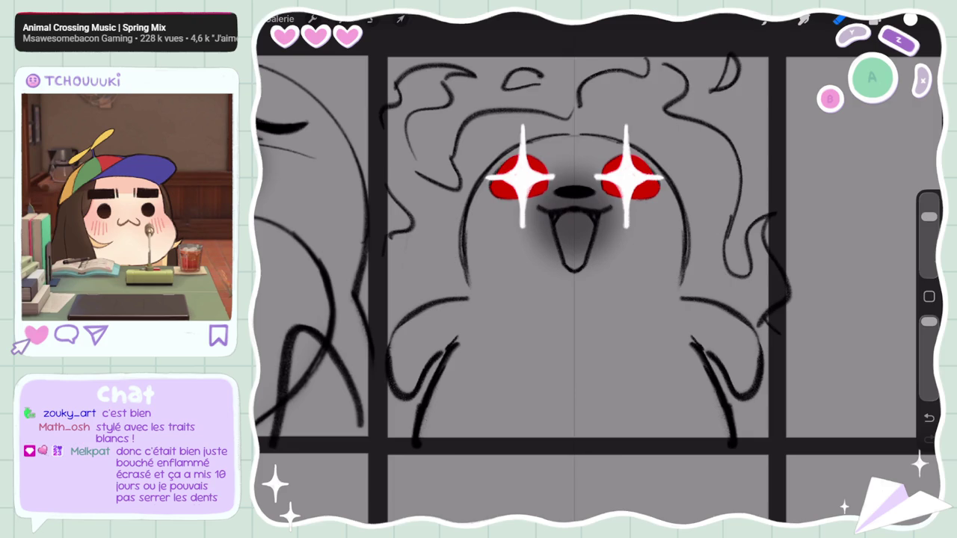
{"action": "scroll", "coordinate": [575, 284], "scroll_direction": "down", "scroll_amount": 5}
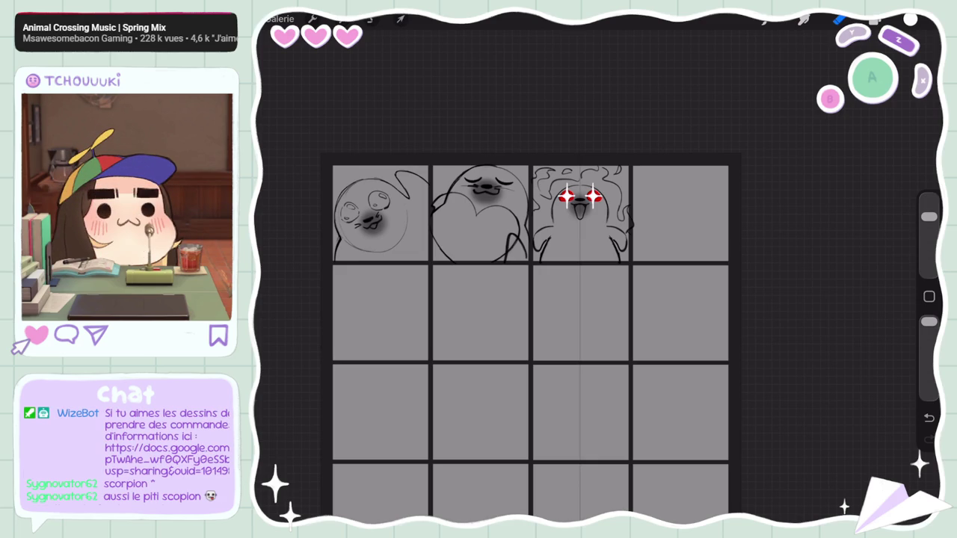
Step: Select the Calque 2 sketch layer, choose black and pick a sketching brush
{"action": "scroll", "coordinate": [586, 167], "scroll_direction": "up", "scroll_amount": 3}
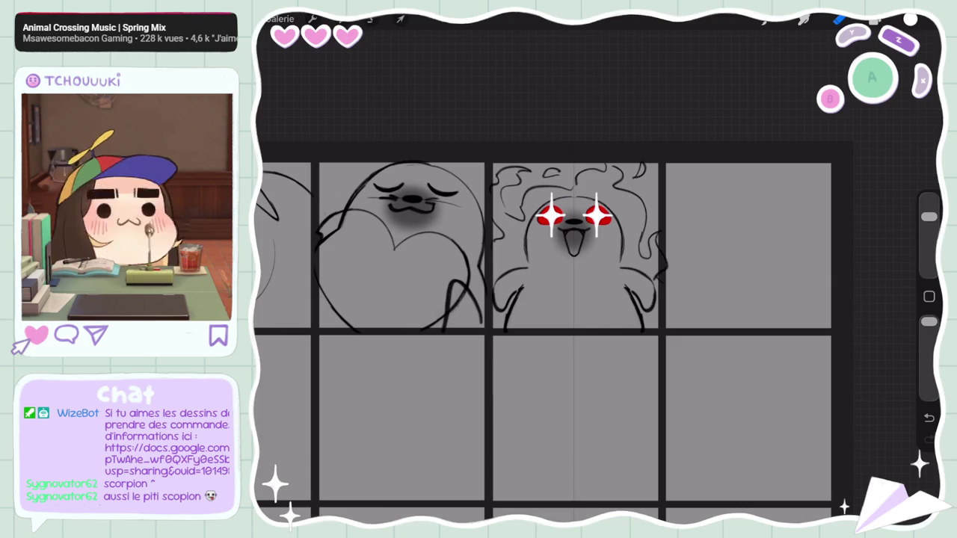
{"action": "scroll", "coordinate": [539, 247], "scroll_direction": "up", "scroll_amount": 2}
{"action": "left_click", "coordinate": [875, 20]}
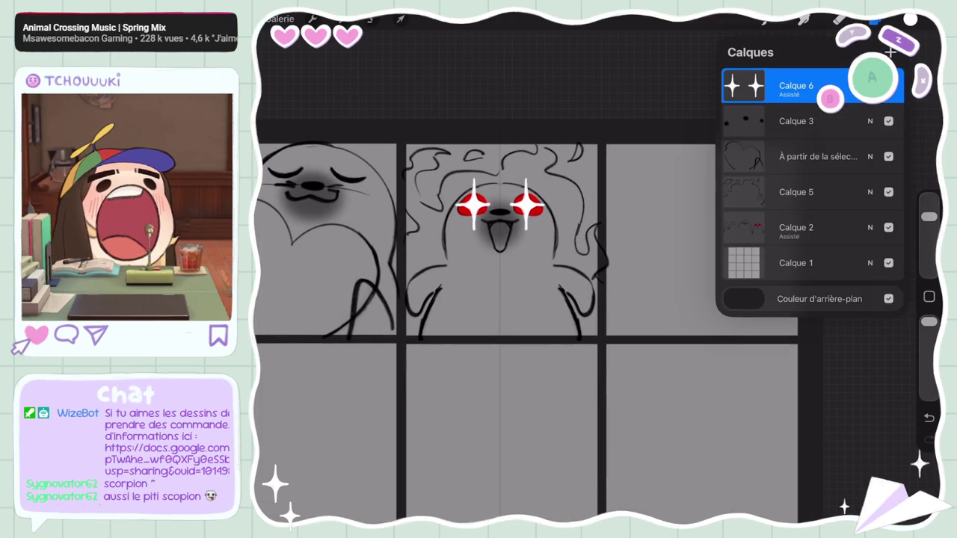
{"action": "left_click", "coordinate": [796, 228]}
{"action": "left_click", "coordinate": [875, 20]}
{"action": "left_click", "coordinate": [910, 20]}
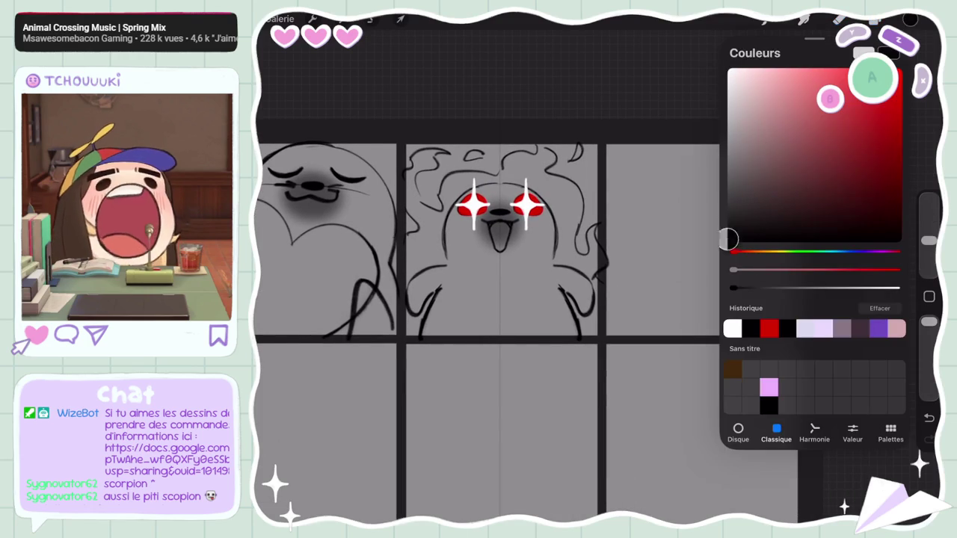
{"action": "left_click", "coordinate": [766, 21]}
{"action": "left_click", "coordinate": [767, 20]}
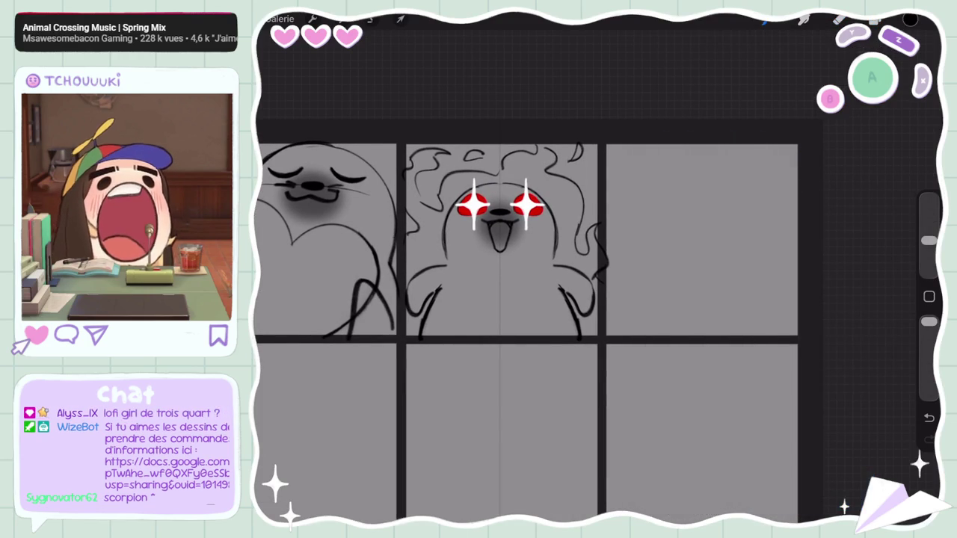
{"action": "scroll", "coordinate": [538, 322], "scroll_direction": "up", "scroll_amount": 1}
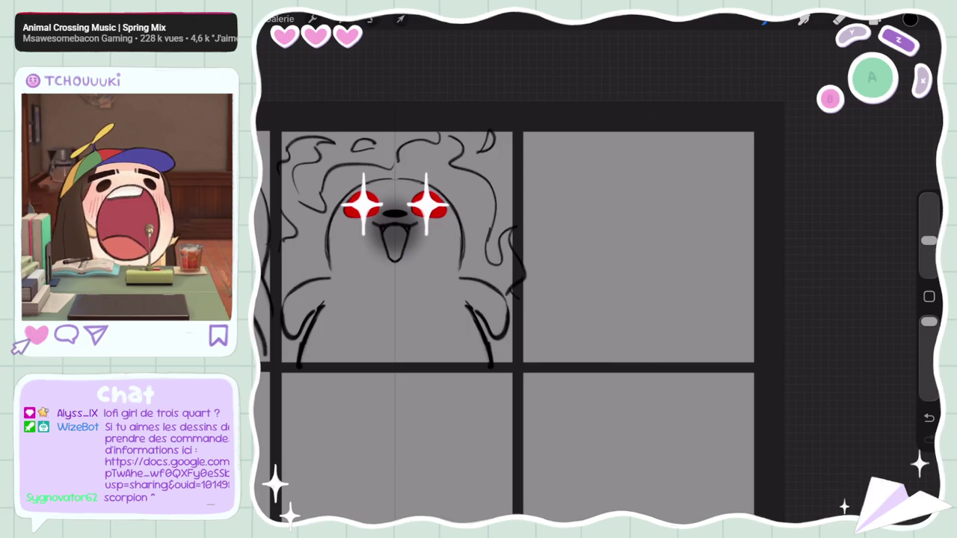
Step: Try a vertical guide line in cell four, then reselect Calque 2 and the HB pencil
{"action": "left_click_drag", "start_coordinate": [561, 129], "coordinate": [569, 362]}
{"action": "key", "text": "ctrl+z"}
{"action": "left_click_drag", "start_coordinate": [561, 126], "coordinate": [551, 363]}
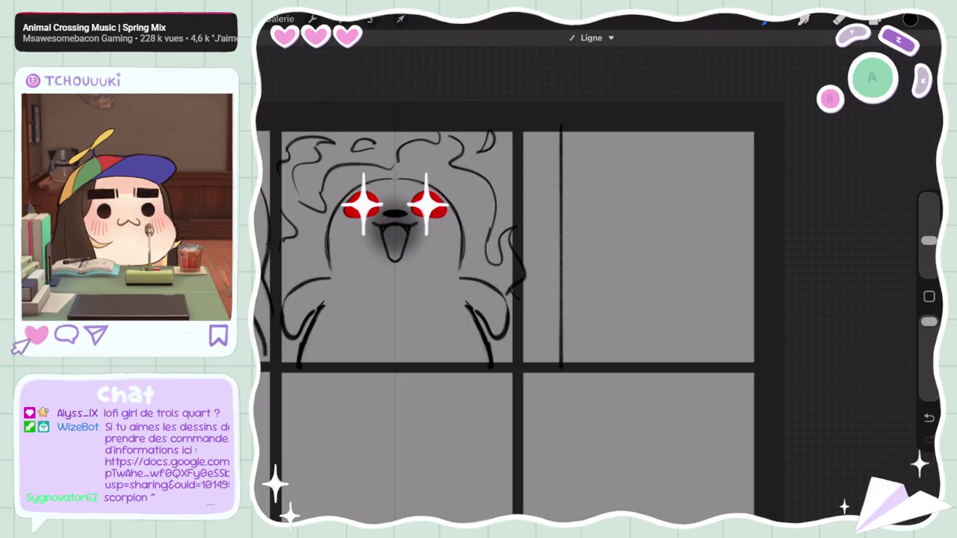
{"action": "left_click", "coordinate": [875, 20]}
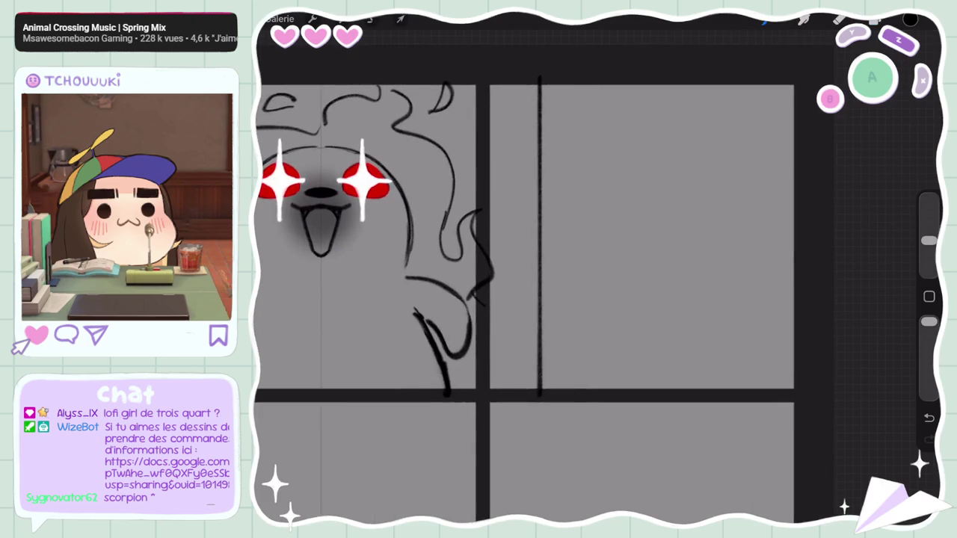
{"action": "scroll", "coordinate": [505, 299], "scroll_direction": "down", "scroll_amount": 5}
{"action": "key", "text": "ctrl+z"}
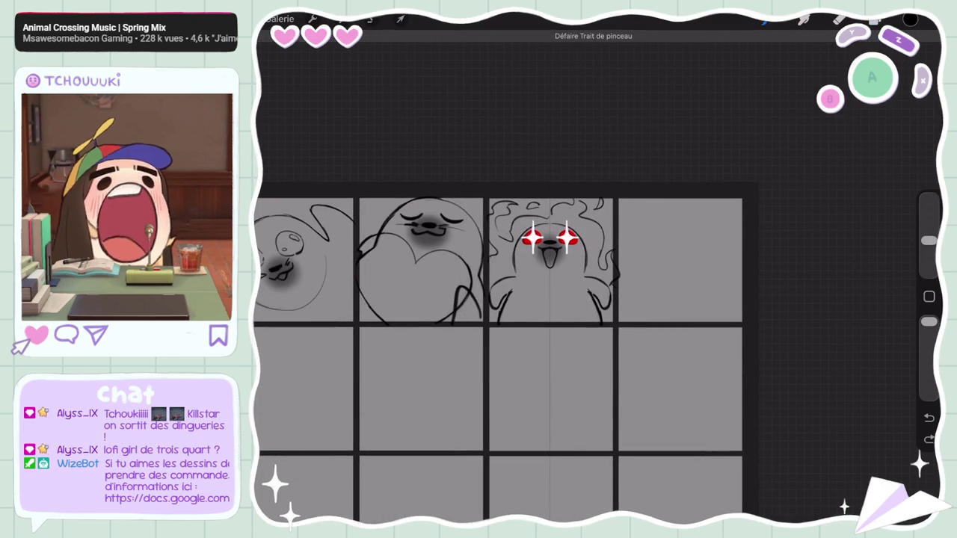
{"action": "left_click", "coordinate": [875, 20]}
{"action": "left_click", "coordinate": [797, 227]}
{"action": "left_click", "coordinate": [804, 20]}
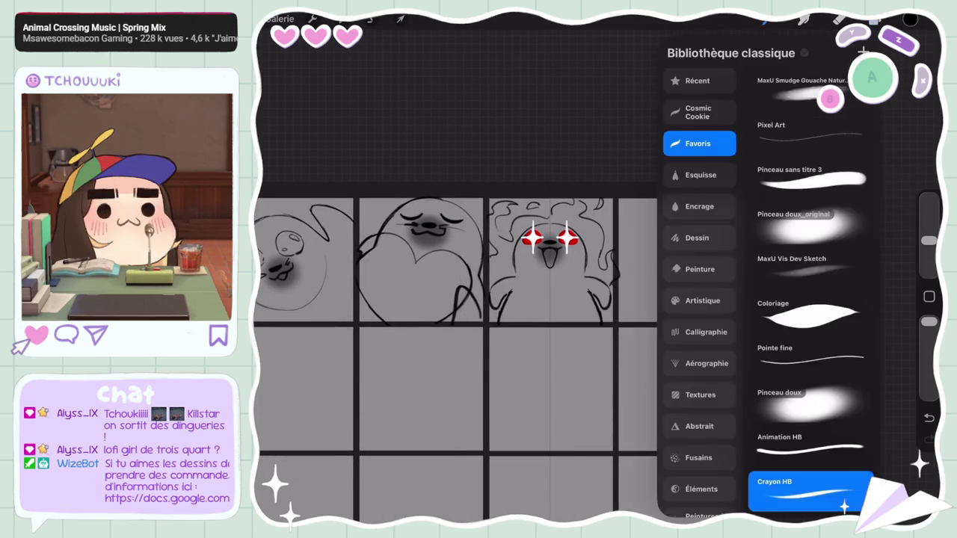
{"action": "scroll", "coordinate": [504, 299], "scroll_direction": "up", "scroll_amount": 3}
Step: Sketch the new seal's curved body outline and side stroke, retrying strokes with undo
{"action": "left_click_drag", "start_coordinate": [624, 119], "coordinate": [613, 329]}
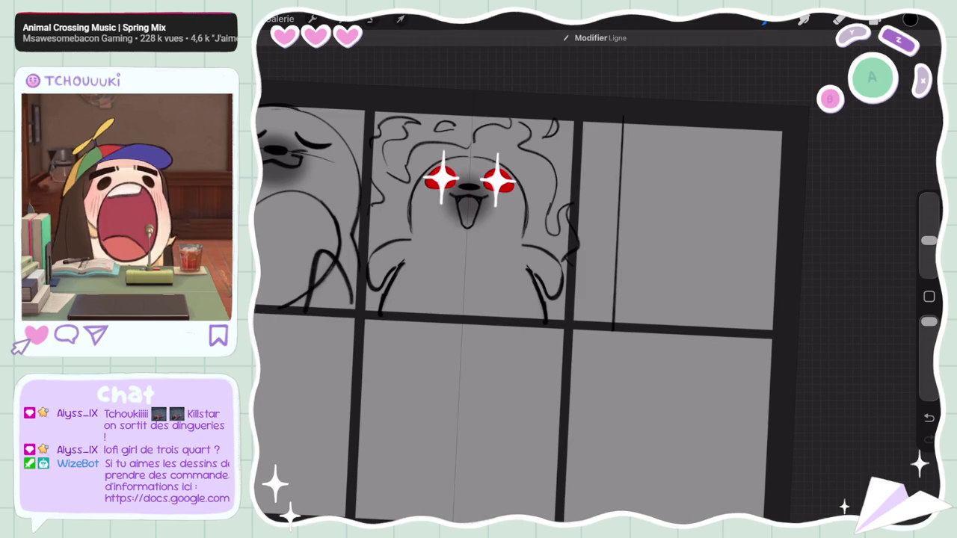
{"action": "mouse_move", "coordinate": [670, 233]}
{"action": "left_mouse_down"}
{"action": "mouse_move", "coordinate": [654, 289]}
{"action": "mouse_move", "coordinate": [666, 233]}
{"action": "left_mouse_up"}
{"action": "left_click_drag", "start_coordinate": [634, 184], "coordinate": [658, 302]}
{"action": "left_click", "coordinate": [929, 417]}
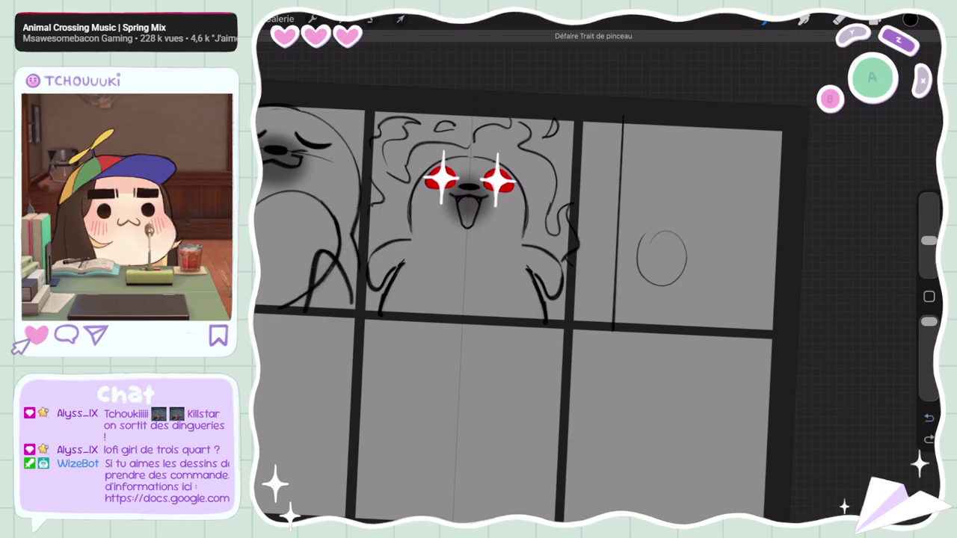
{"action": "left_click_drag", "start_coordinate": [628, 170], "coordinate": [691, 262]}
{"action": "left_click", "coordinate": [929, 417]}
{"action": "mouse_move", "coordinate": [627, 163]}
{"action": "left_mouse_down"}
{"action": "mouse_move", "coordinate": [694, 265]}
{"action": "mouse_move", "coordinate": [652, 321]}
{"action": "left_mouse_up"}
{"action": "mouse_move", "coordinate": [676, 285]}
{"action": "left_mouse_down"}
{"action": "mouse_move", "coordinate": [655, 316]}
{"action": "mouse_move", "coordinate": [604, 255]}
{"action": "mouse_move", "coordinate": [614, 315]}
{"action": "left_mouse_up"}
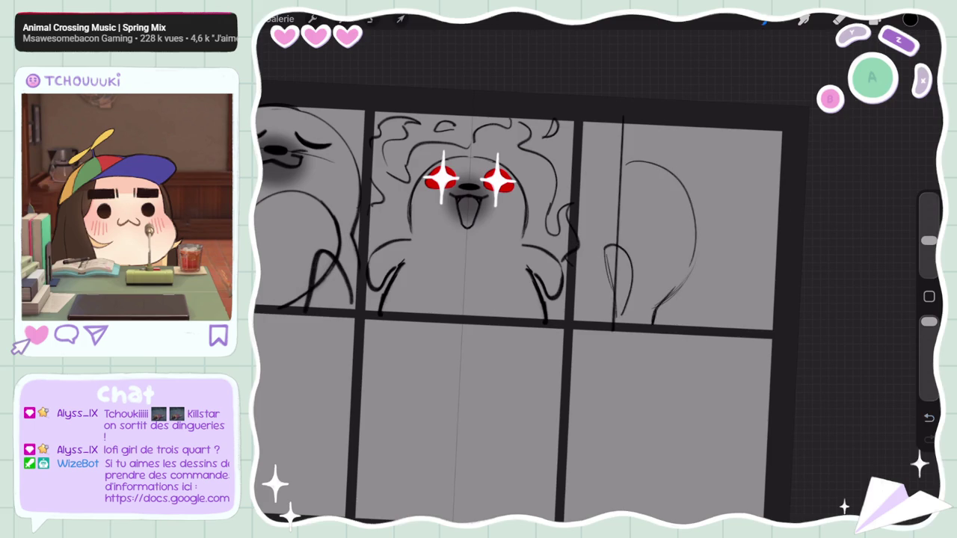
{"action": "left_click", "coordinate": [929, 418]}
{"action": "left_click_drag", "start_coordinate": [607, 248], "coordinate": [615, 297]}
{"action": "left_click", "coordinate": [929, 418]}
{"action": "left_click_drag", "start_coordinate": [602, 251], "coordinate": [613, 288]}
Step: Erase and redraw the top of the head curve darker, then start a small oval eye
{"action": "left_click_drag", "start_coordinate": [929, 240], "coordinate": [929, 216]}
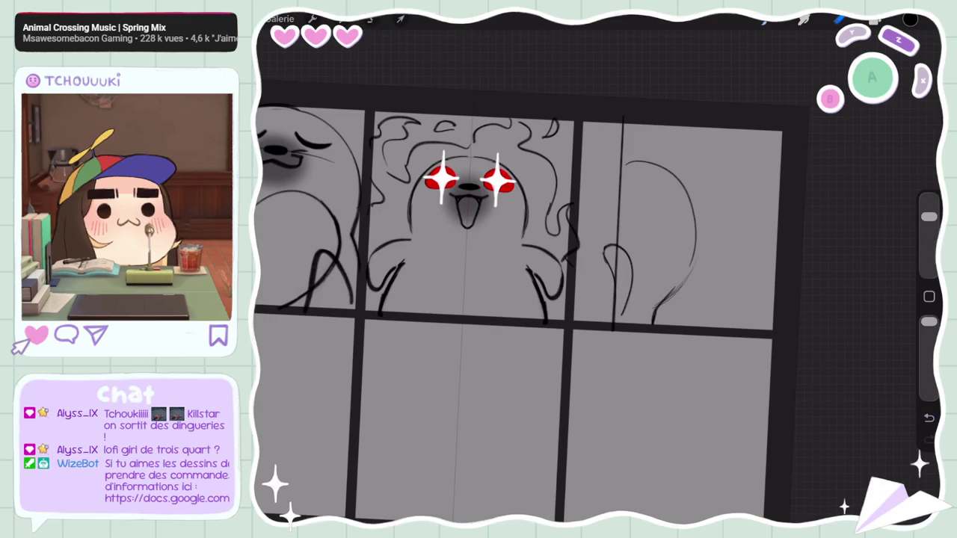
{"action": "mouse_move", "coordinate": [685, 191]}
{"action": "left_mouse_down"}
{"action": "mouse_move", "coordinate": [646, 163]}
{"action": "mouse_move", "coordinate": [689, 200]}
{"action": "left_mouse_up"}
{"action": "left_click", "coordinate": [764, 20]}
{"action": "left_click_drag", "start_coordinate": [626, 167], "coordinate": [676, 183]}
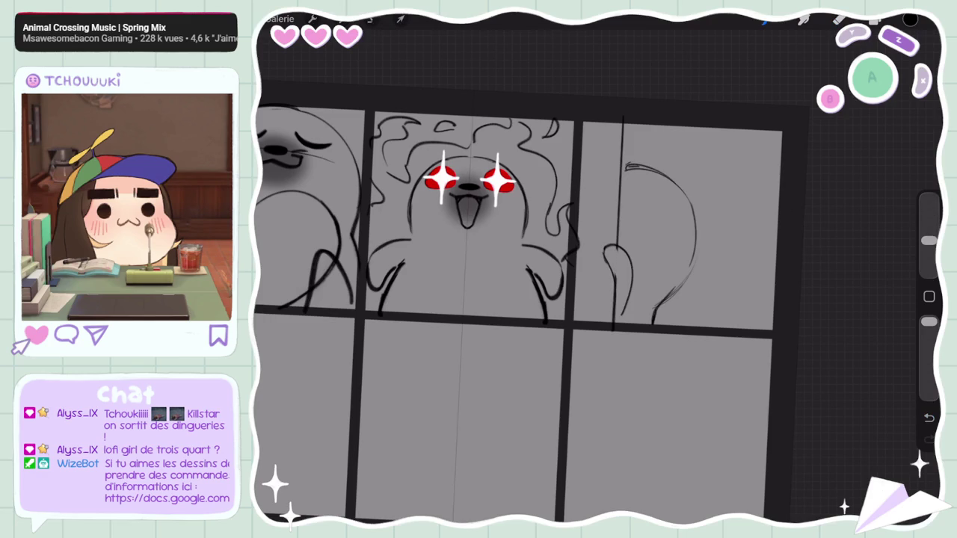
{"action": "left_click_drag", "start_coordinate": [670, 232], "coordinate": [665, 234]}
Step: Draw the first small oval eye inside the head, resizing the brush and retrying
{"action": "key", "text": "ctrl+z"}
{"action": "key", "text": "ctrl+z"}
{"action": "key", "text": "ctrl+z"}
{"action": "key", "text": "ctrl+z"}
{"action": "key", "text": "ctrl+z"}
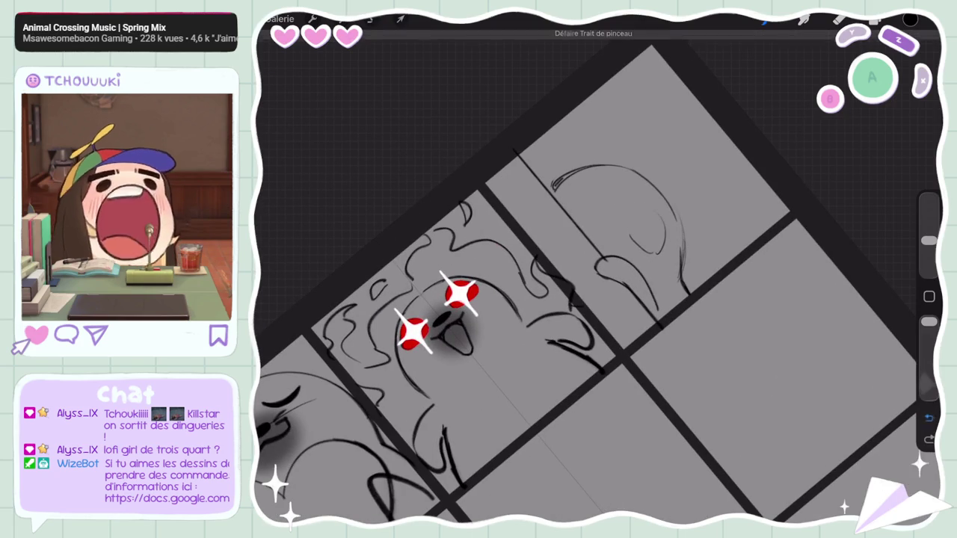
{"action": "key", "text": "ctrl+z"}
{"action": "left_click_drag", "start_coordinate": [649, 207], "coordinate": [652, 250]}
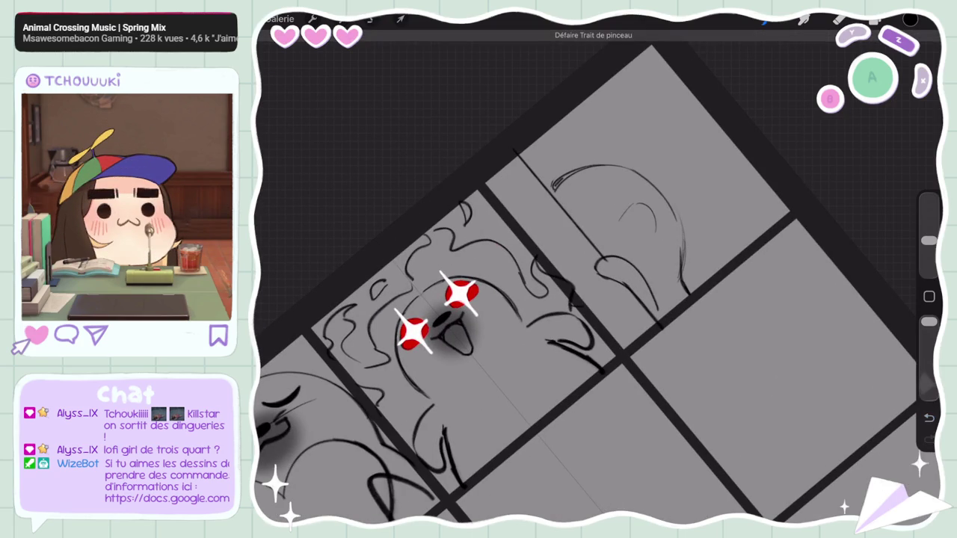
{"action": "left_click_drag", "start_coordinate": [929, 241], "coordinate": [930, 217]}
{"action": "key", "text": "ctrl+z"}
{"action": "left_click_drag", "start_coordinate": [643, 206], "coordinate": [642, 207]}
{"action": "left_click_drag", "start_coordinate": [929, 217], "coordinate": [929, 241]}
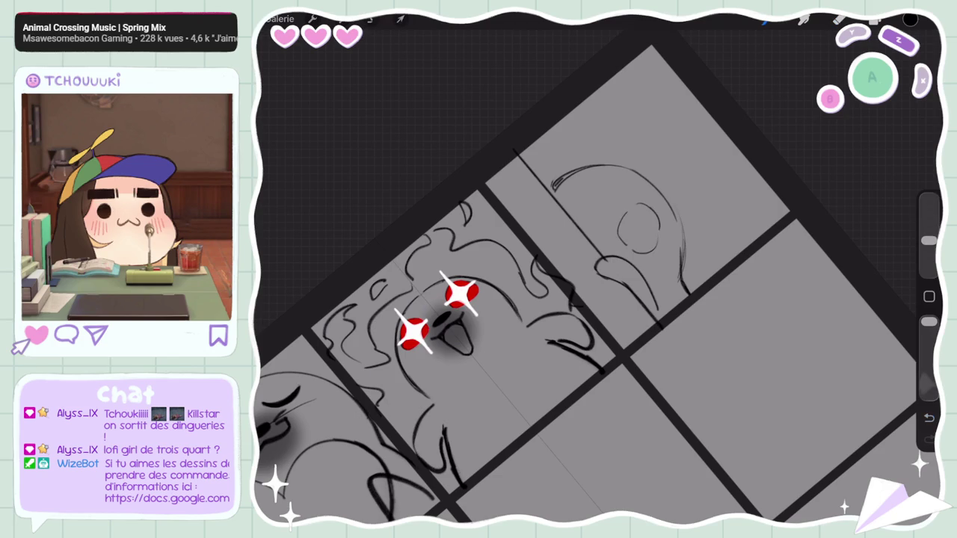
{"action": "left_click", "coordinate": [930, 418]}
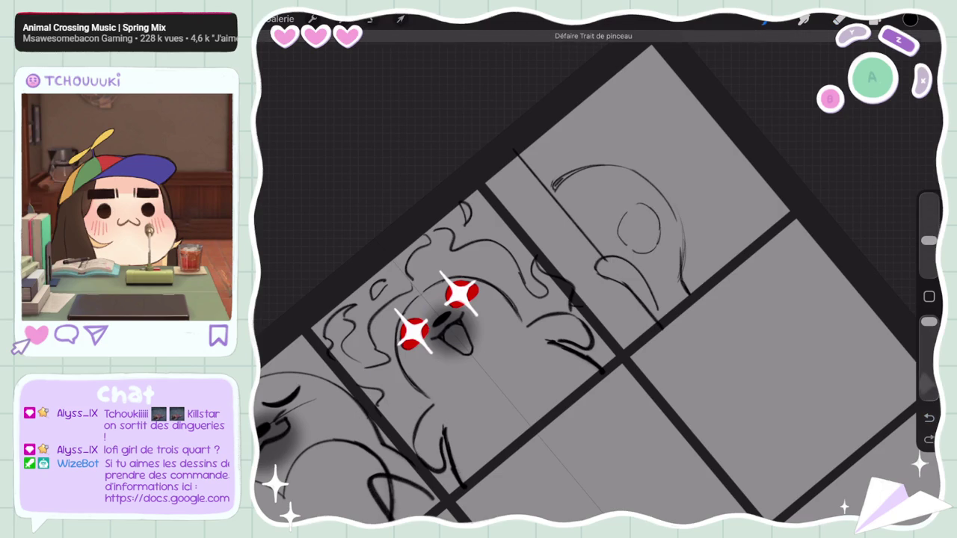
{"action": "mouse_move", "coordinate": [930, 241]}
{"action": "left_mouse_down"}
{"action": "mouse_move", "coordinate": [929, 217]}
{"action": "mouse_move", "coordinate": [929, 241]}
{"action": "left_mouse_up"}
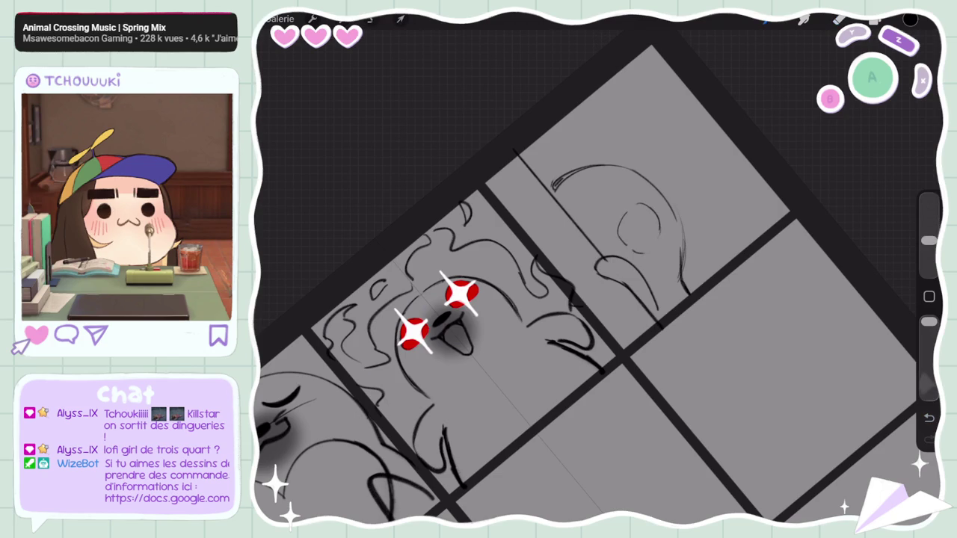
Step: Add the second round eye and a small nose dash on the seal's face
{"action": "left_click_drag", "start_coordinate": [596, 183], "coordinate": [598, 203]}
{"action": "left_click", "coordinate": [930, 418]}
{"action": "left_click", "coordinate": [929, 440]}
{"action": "mouse_move", "coordinate": [609, 230]}
{"action": "left_mouse_down"}
{"action": "mouse_move", "coordinate": [598, 233]}
{"action": "mouse_move", "coordinate": [608, 233]}
{"action": "left_mouse_up"}
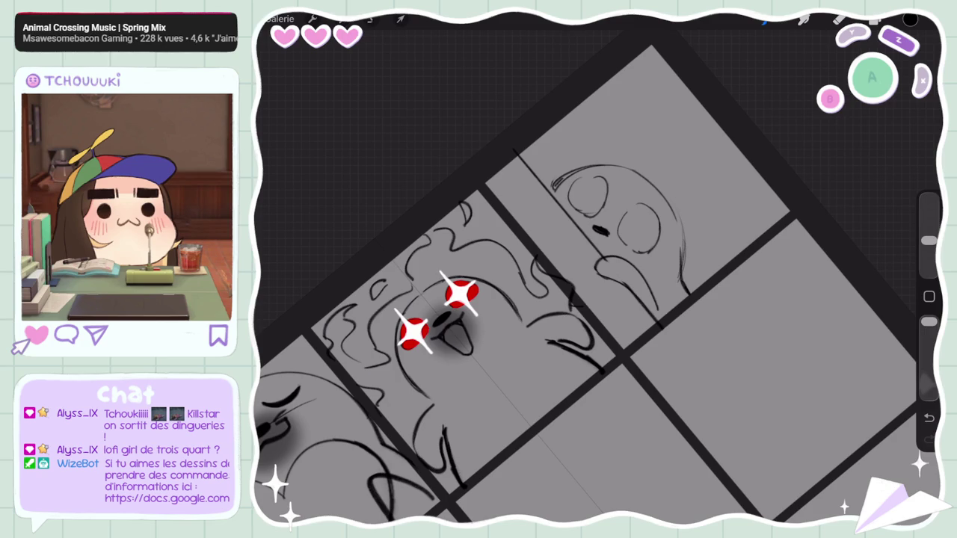
{"action": "left_click_drag", "start_coordinate": [930, 240], "coordinate": [930, 217]}
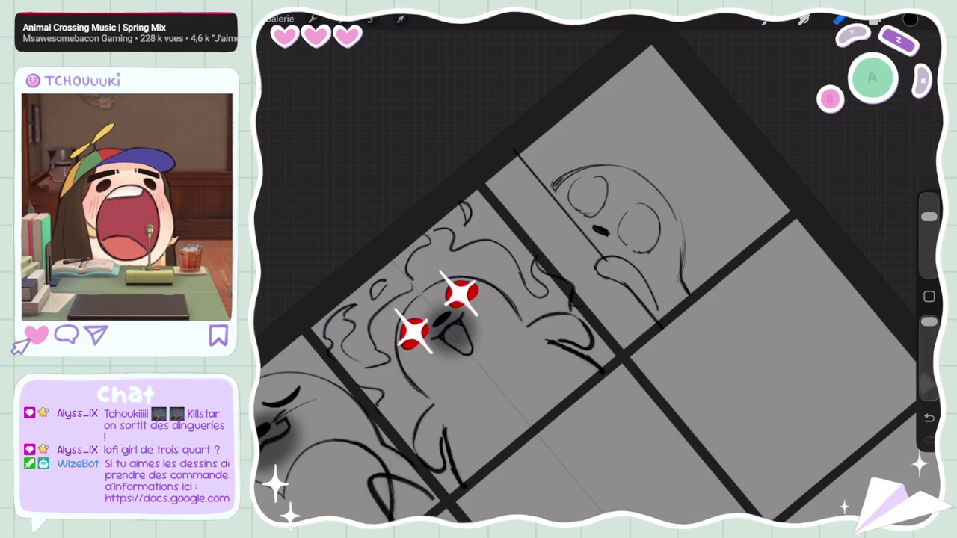
{"action": "scroll", "coordinate": [598, 270], "scroll_direction": "down", "scroll_amount": 5}
{"action": "scroll", "coordinate": [598, 269], "scroll_direction": "up", "scroll_amount": 8}
{"action": "left_click", "coordinate": [371, 19]}
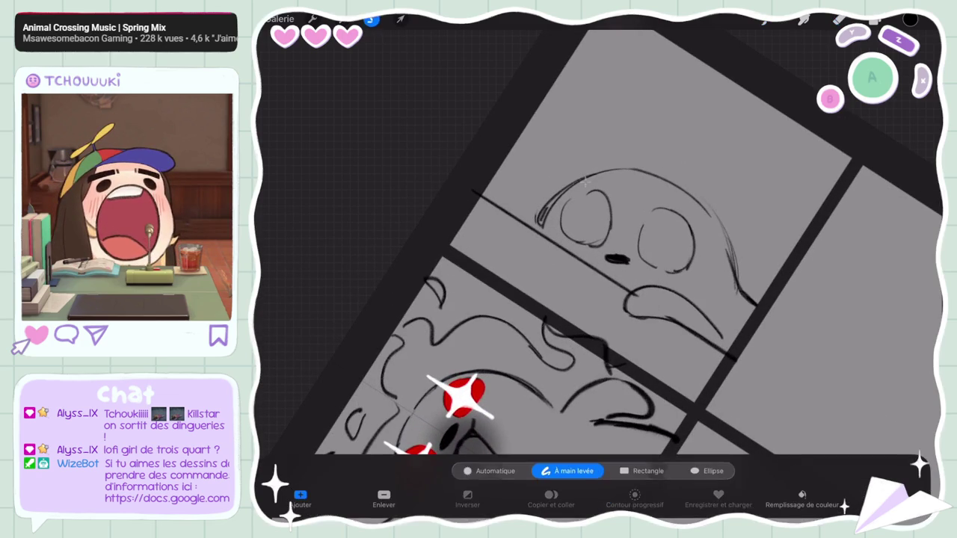
Step: Make a first freehand selection around the sleepy seal's head, then shrink the brush size
{"action": "left_click_drag", "start_coordinate": [558, 152], "coordinate": [611, 182]}
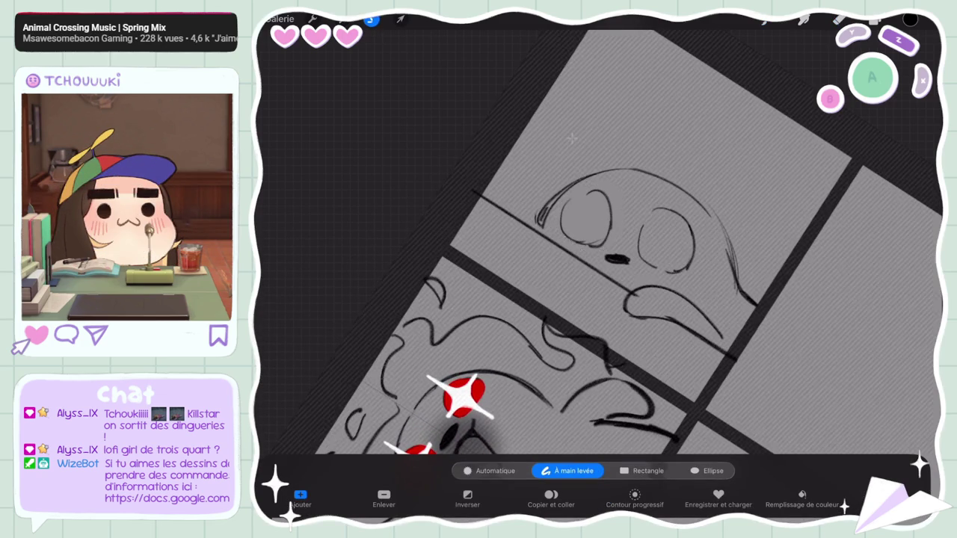
{"action": "left_click", "coordinate": [400, 19]}
{"action": "left_click", "coordinate": [401, 19]}
{"action": "left_click_drag", "start_coordinate": [929, 217], "coordinate": [929, 240]}
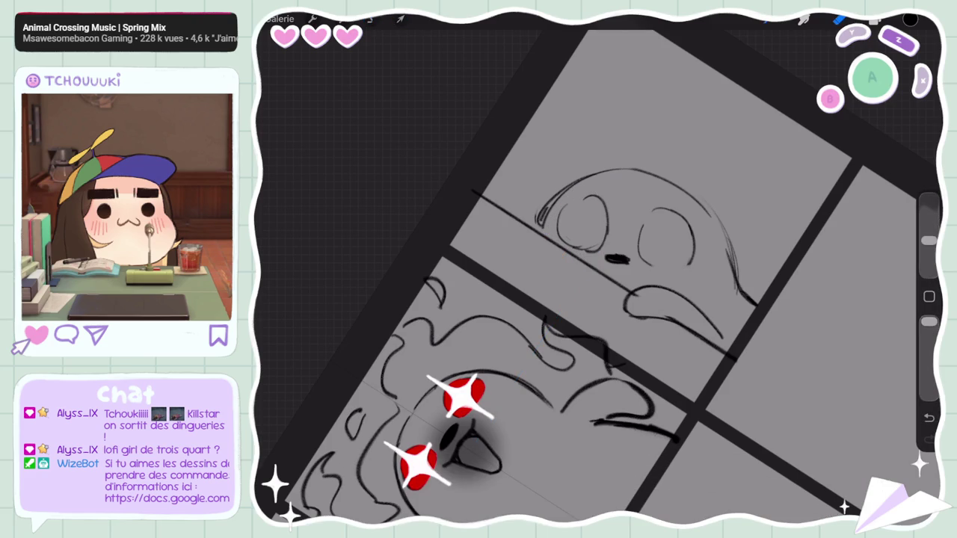
Step: Reselect the whole head outline and nudge it slightly up and right within cell four
{"action": "left_click", "coordinate": [372, 19]}
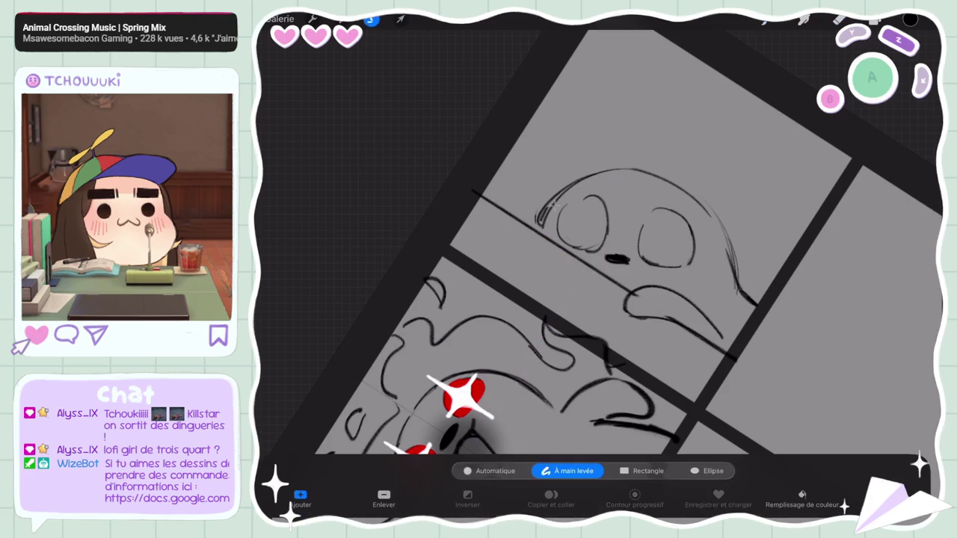
{"action": "left_click_drag", "start_coordinate": [536, 183], "coordinate": [770, 344]}
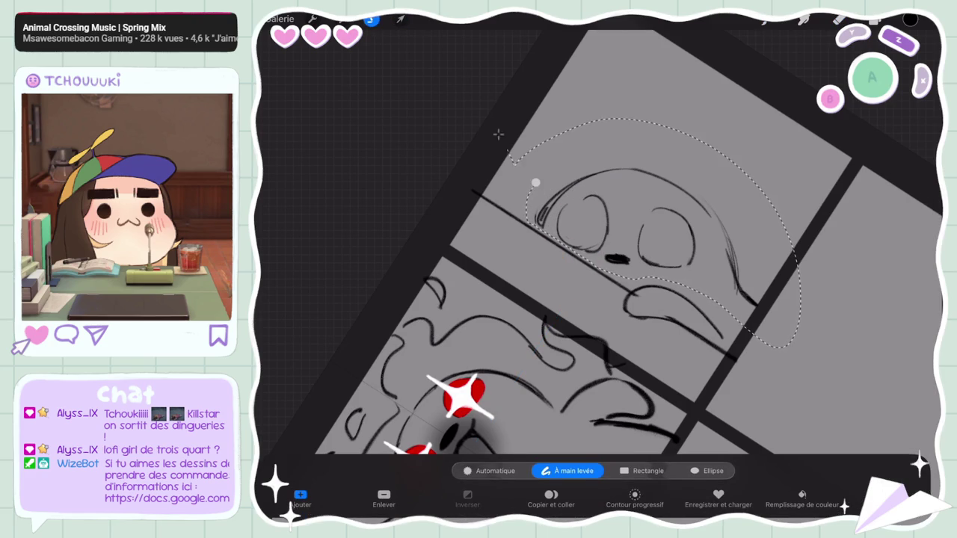
{"action": "left_click", "coordinate": [401, 19]}
{"action": "mouse_move", "coordinate": [643, 246]}
{"action": "left_mouse_down"}
{"action": "mouse_move", "coordinate": [624, 258]}
{"action": "mouse_move", "coordinate": [647, 243]}
{"action": "left_mouse_up"}
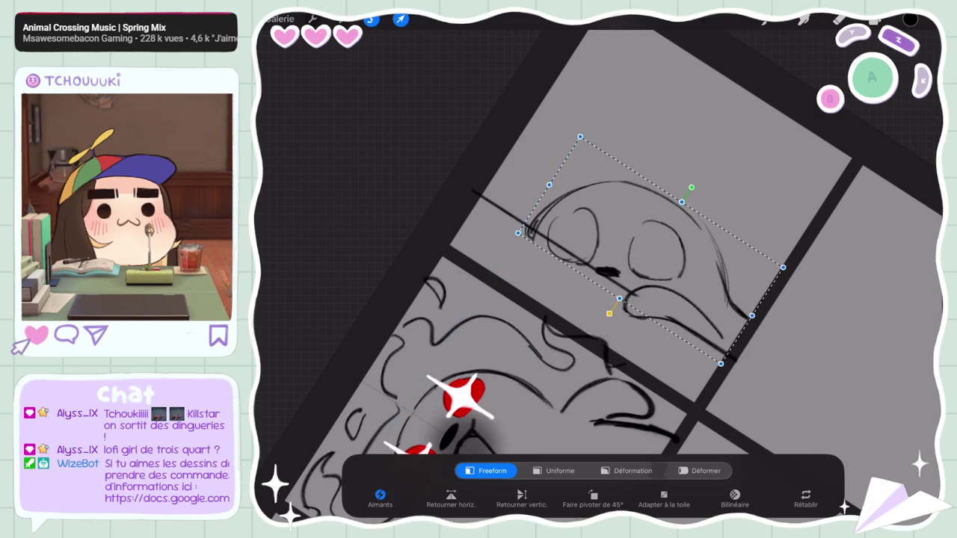
{"action": "left_click", "coordinate": [401, 18]}
Step: Trim the curl at the head's left edge and add a dark stroke above the left eye
{"action": "left_click_drag", "start_coordinate": [526, 237], "coordinate": [534, 229]}
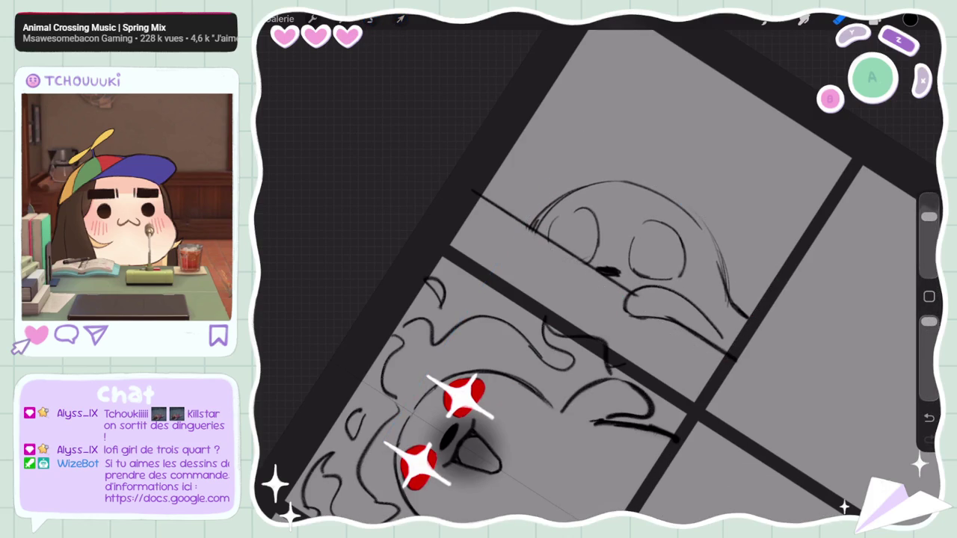
{"action": "left_click_drag", "start_coordinate": [929, 217], "coordinate": [930, 241]}
{"action": "key", "text": "ctrl+z"}
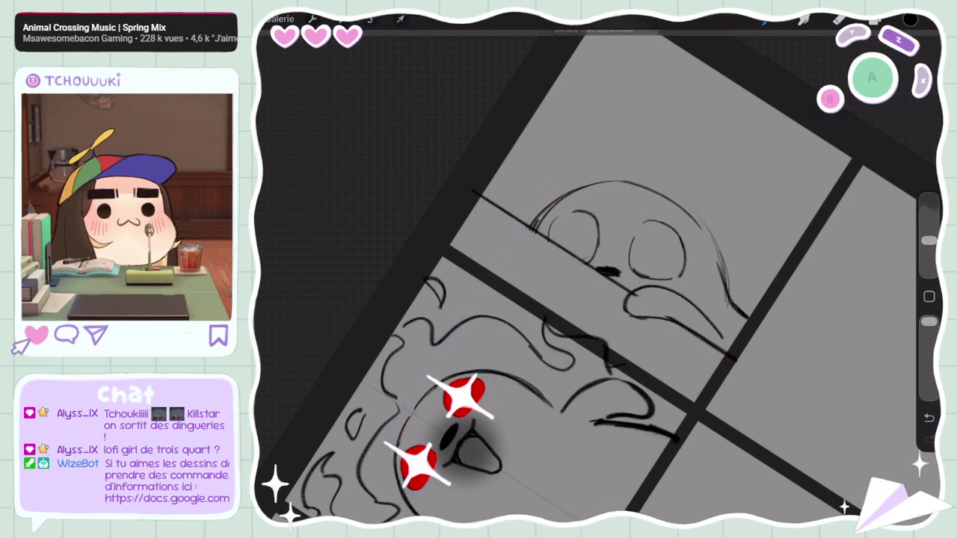
{"action": "key", "text": "ctrl+shift+z"}
{"action": "left_click_drag", "start_coordinate": [581, 211], "coordinate": [554, 227]}
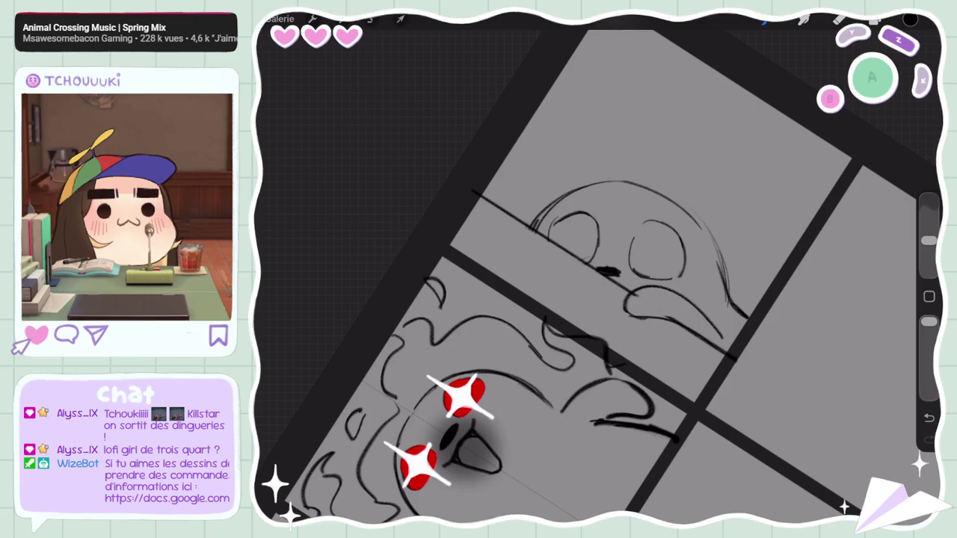
{"action": "left_click_drag", "start_coordinate": [929, 241], "coordinate": [929, 217]}
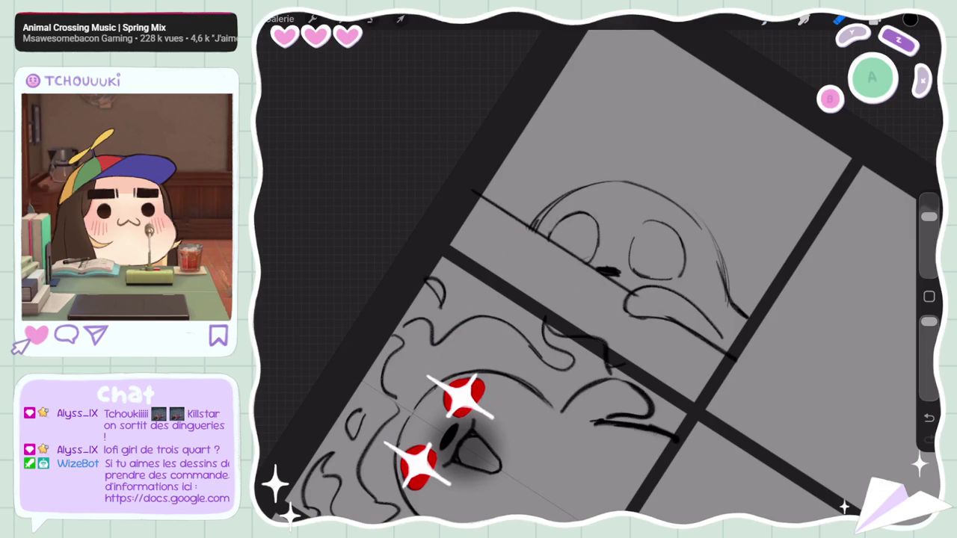
Step: Lighten the right eye's top arc, add a short stroke beside it, and zoom into the face
{"action": "left_click_drag", "start_coordinate": [645, 229], "coordinate": [677, 230]}
{"action": "left_click_drag", "start_coordinate": [930, 217], "coordinate": [929, 240]}
{"action": "left_click_drag", "start_coordinate": [633, 238], "coordinate": [651, 225]}
{"action": "scroll", "coordinate": [598, 270], "scroll_direction": "up", "scroll_amount": 3}
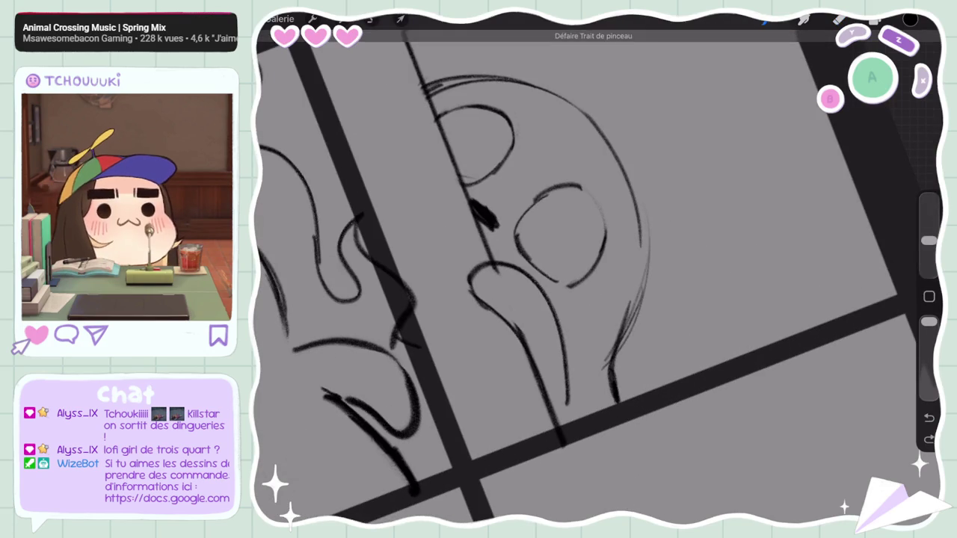